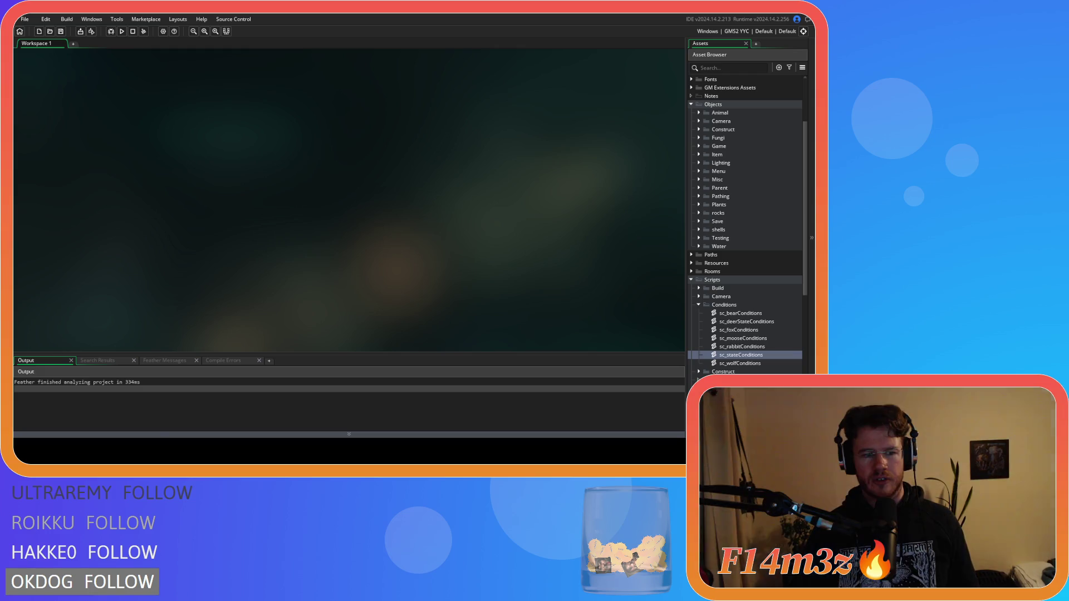
# Collapse the Conditions and Scripts folders and browse the Game and Lighting object folders.
pyautogui.click(698, 306)
pyautogui.click(690, 280)
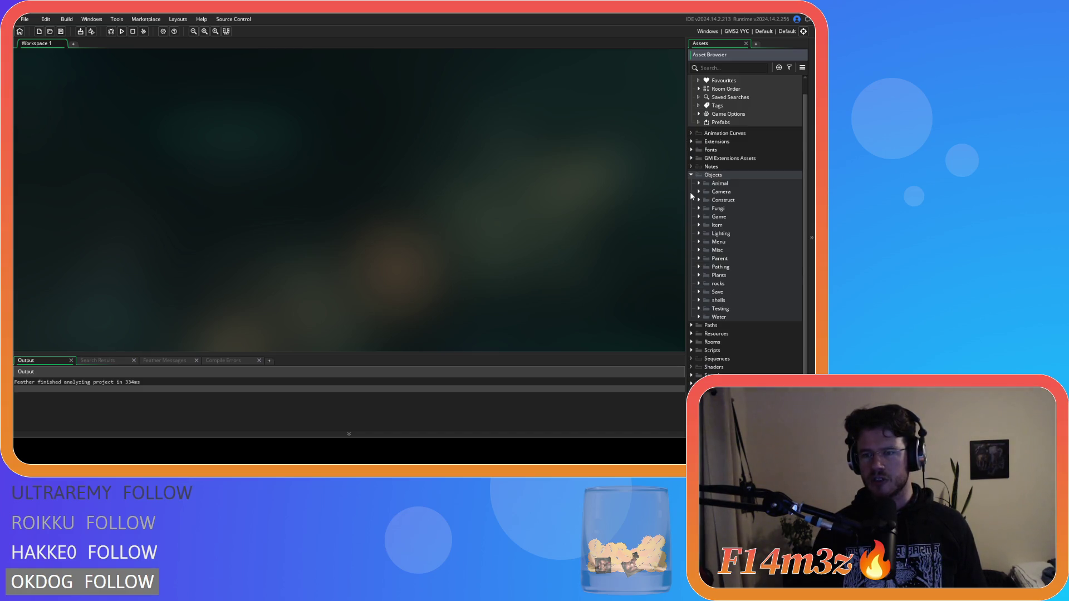
pyautogui.click(698, 217)
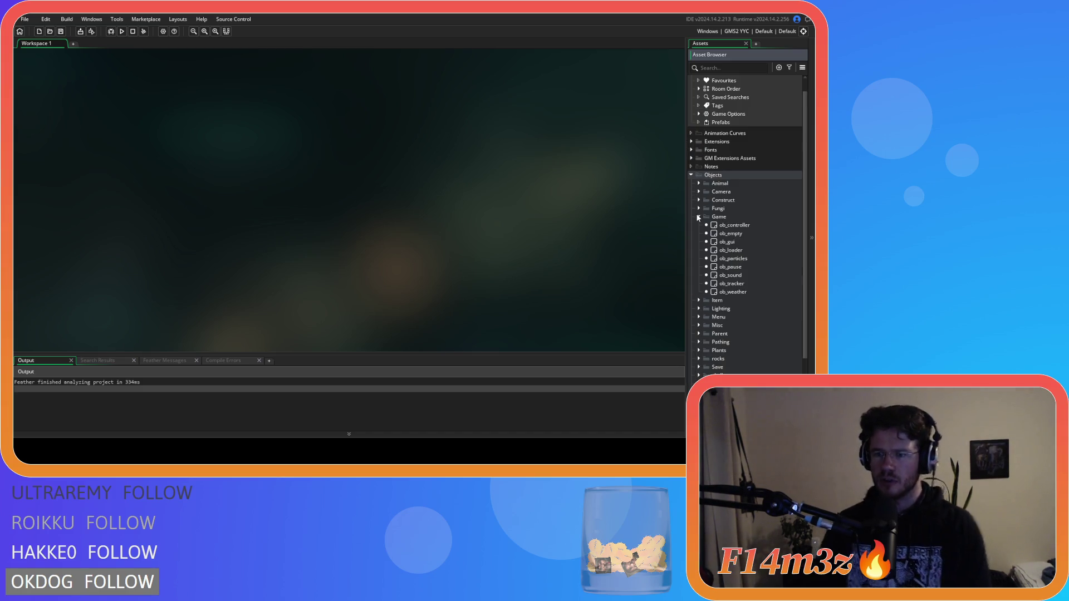
pyautogui.click(698, 217)
pyautogui.click(699, 241)
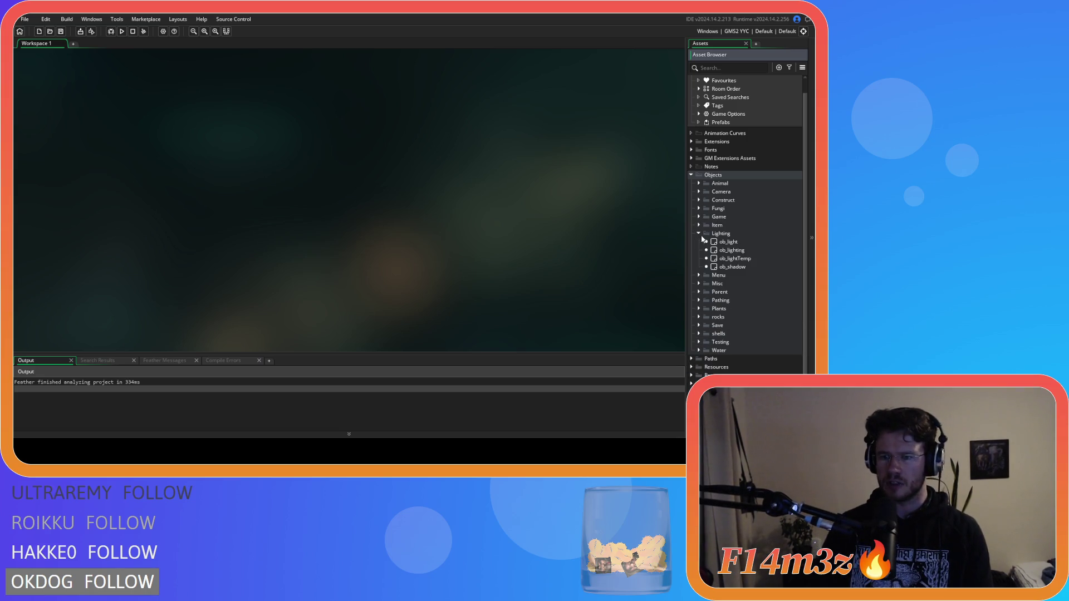
# Review ob_menu's events, close it, and build and run the game with F5.
pyautogui.doubleClick(727, 275)
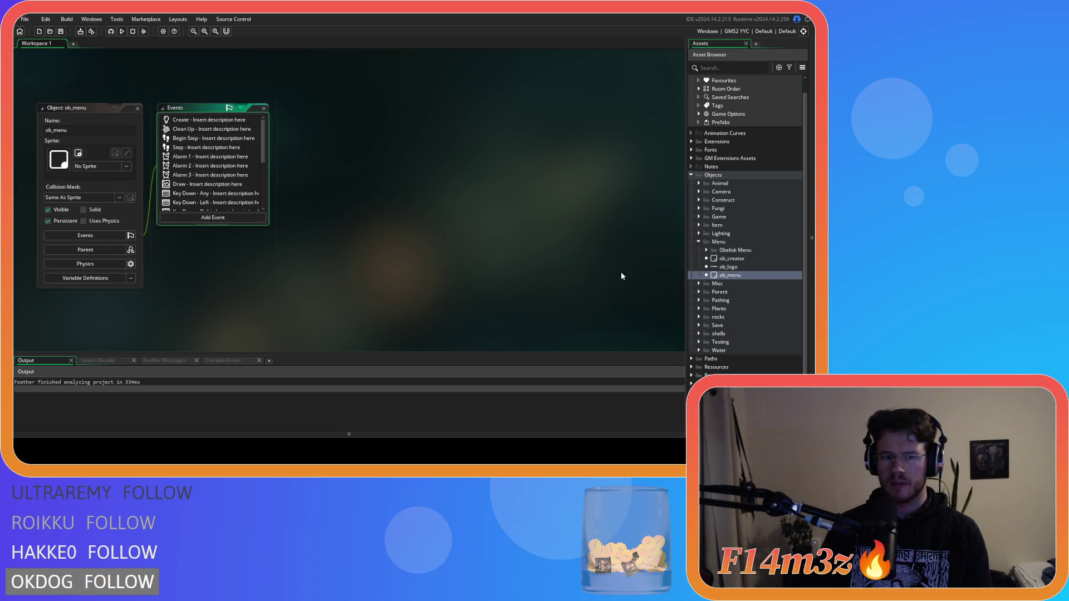
pyautogui.moveTo(263, 145); pyautogui.dragTo(264, 184)
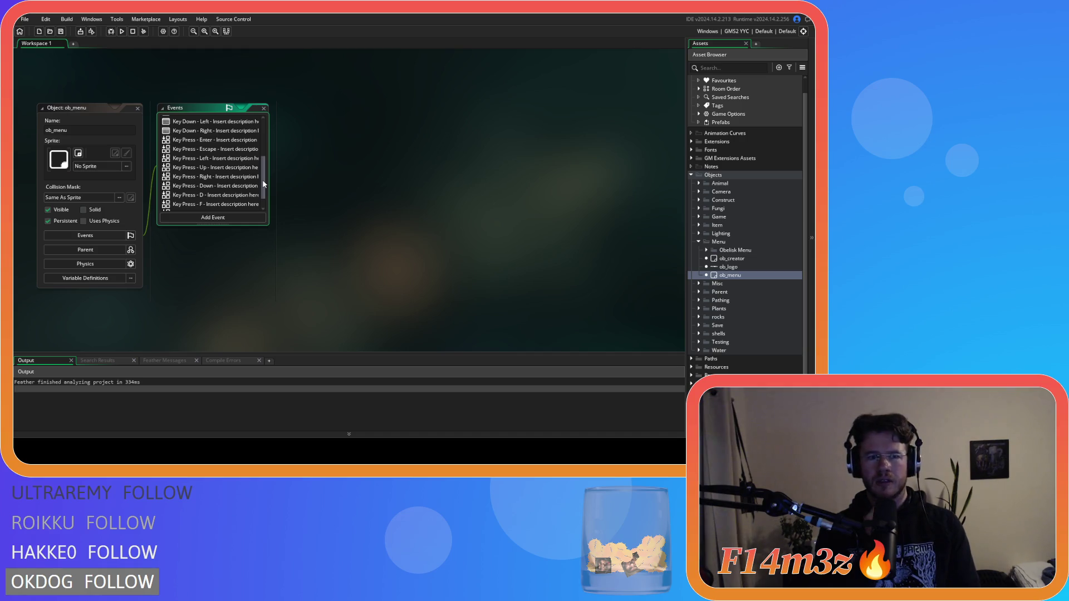
pyautogui.rightClick(319, 141)
pyautogui.click(389, 172)
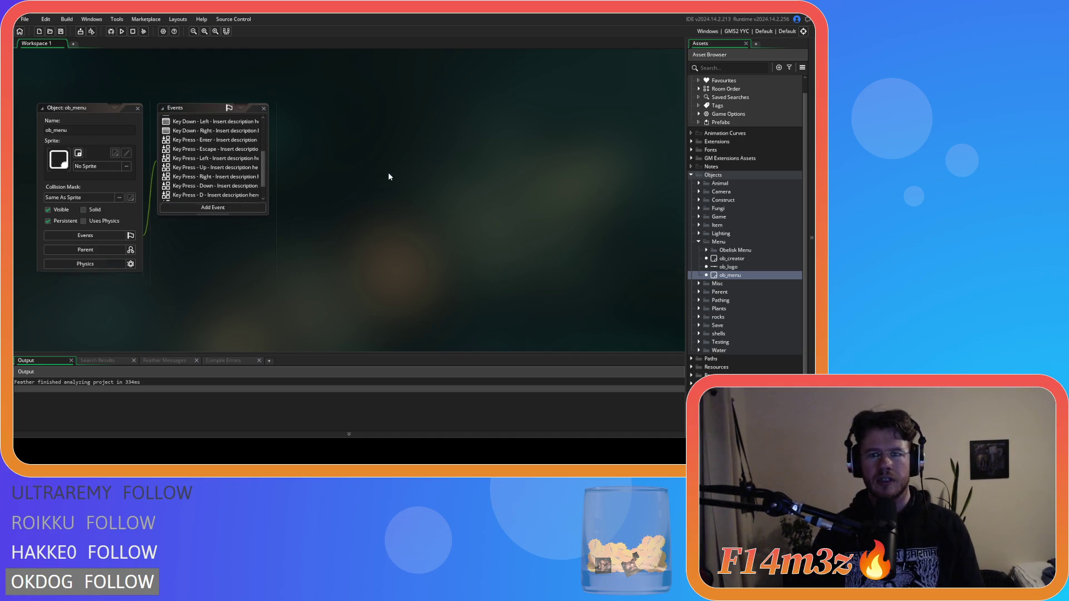
pyautogui.click(699, 242)
pyautogui.press('F5')
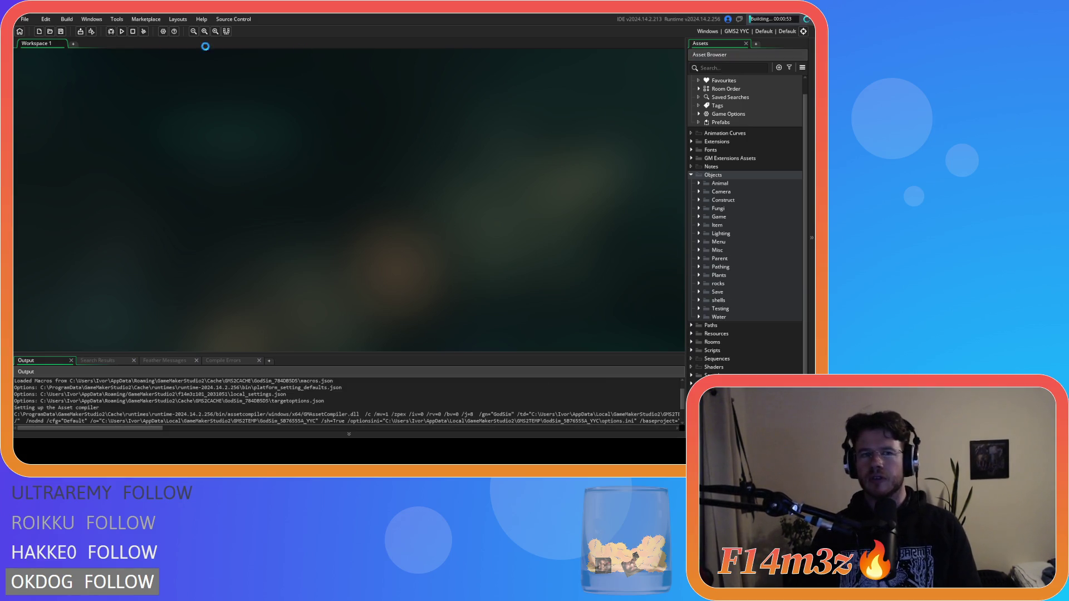
# Change the build target from GMS2 YYC to GMS2 VM and rerun the game.
pyautogui.click(731, 32)
pyautogui.click(557, 60)
pyautogui.press('F5')
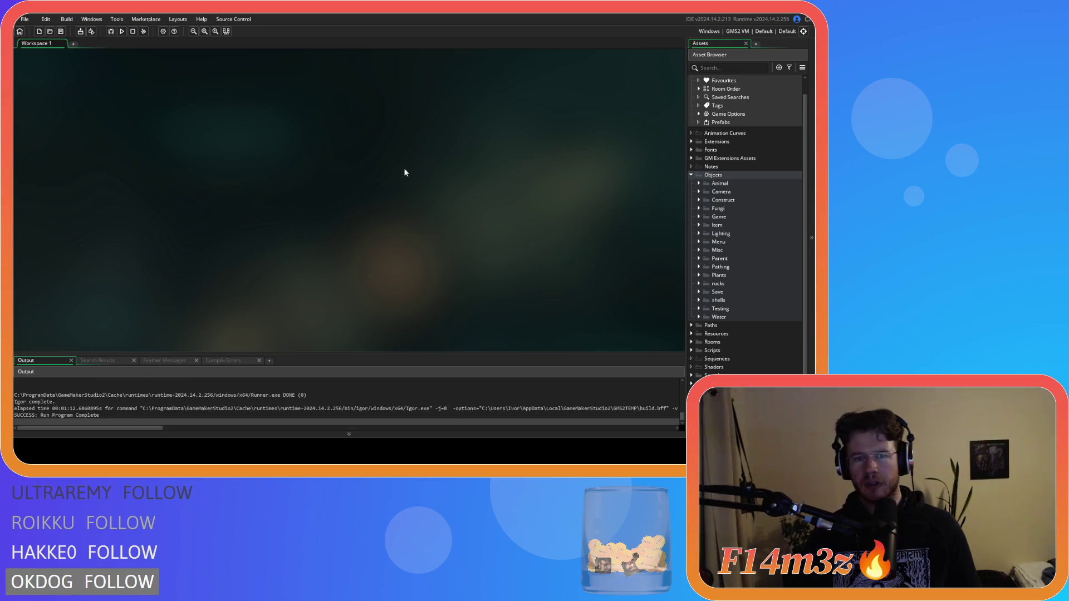
pyautogui.click(691, 175)
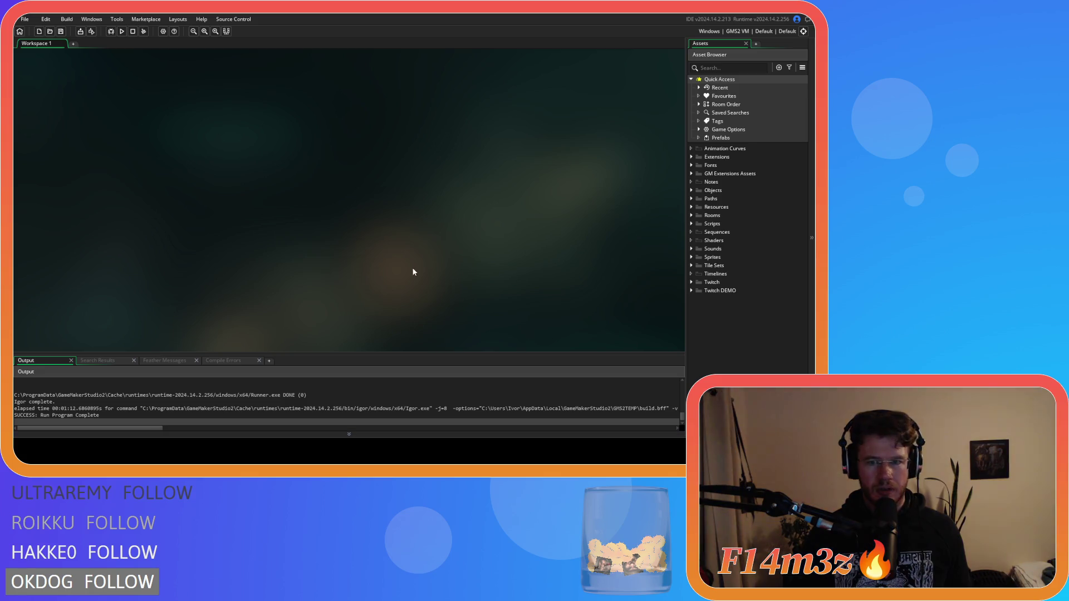
pyautogui.click(691, 190)
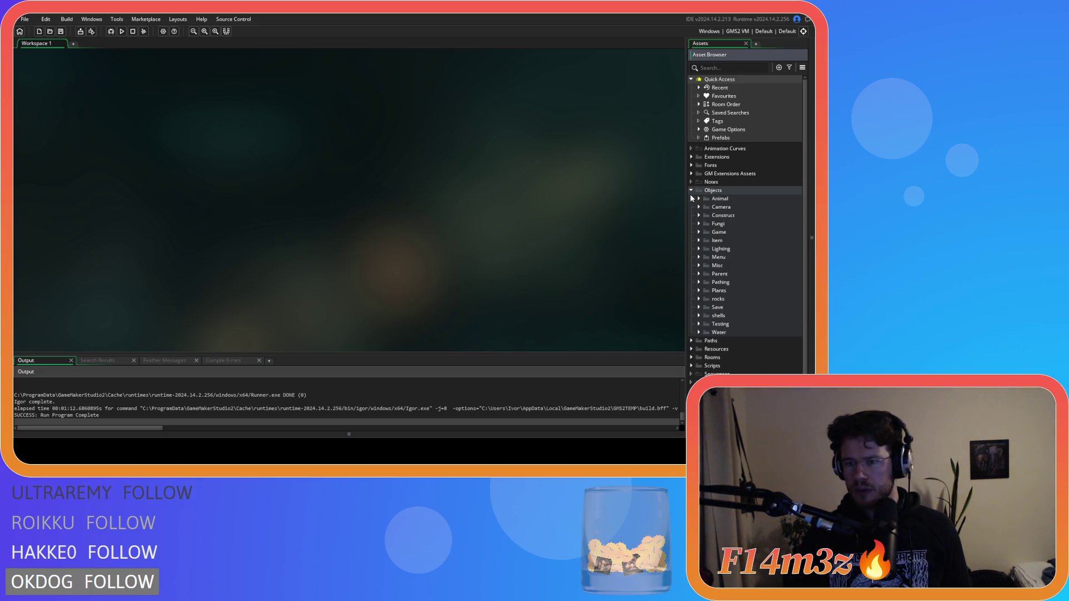
# Open ob_human's Create code and search it for state_eat.
pyautogui.click(699, 198)
pyautogui.click(706, 207)
pyautogui.click(730, 215)
pyautogui.doubleClick(732, 216)
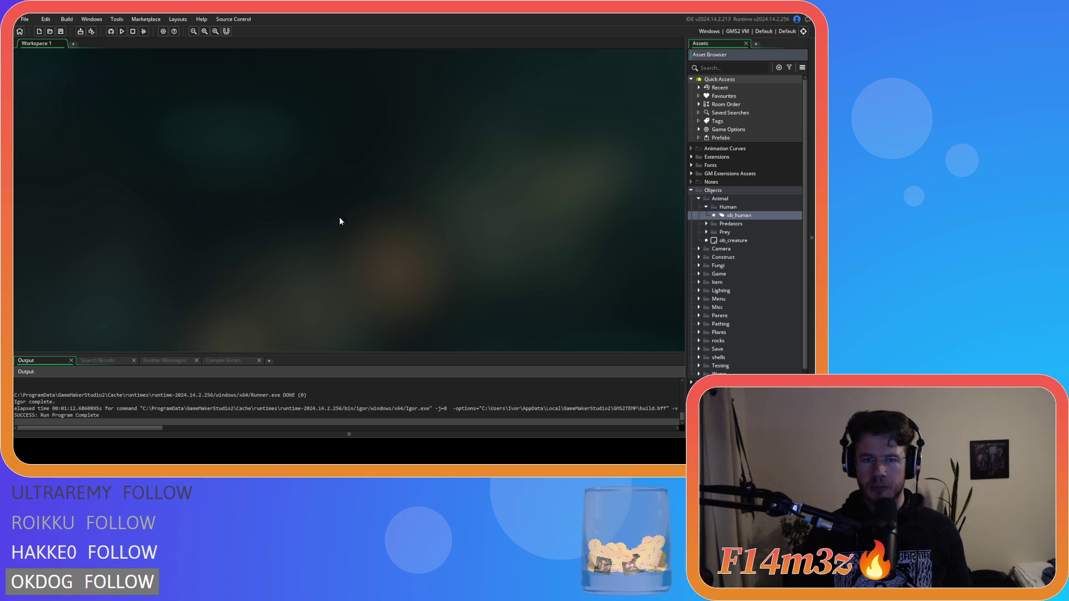
pyautogui.click(376, 182)
pyautogui.hotkey('ctrl', 'f')
pyautogui.write('state_eat')
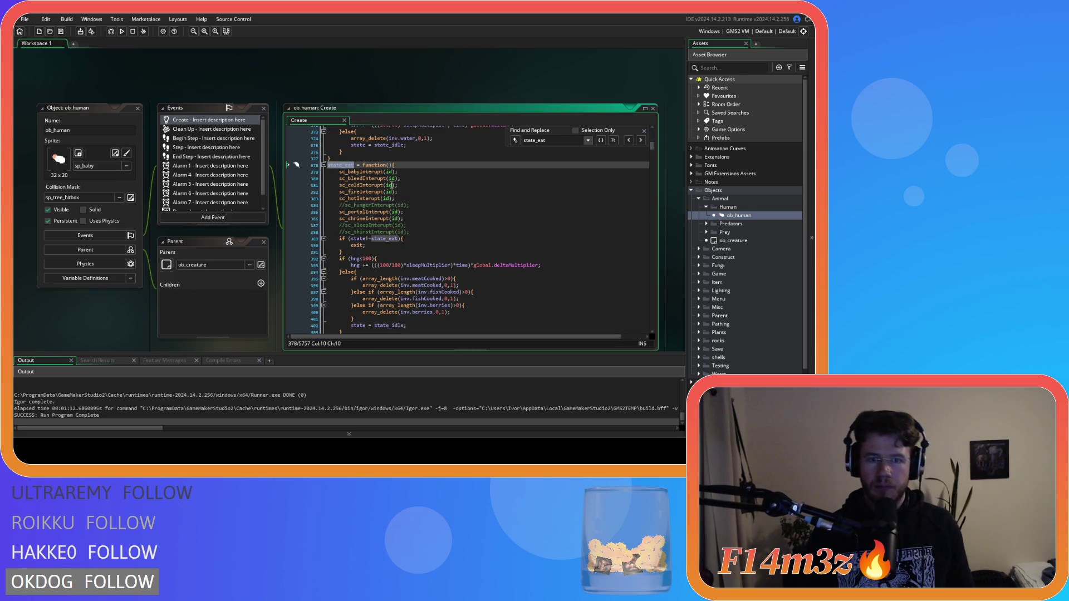
# Remove sleepMultiplier and its extra parentheses from the hunger increase in state_eat, then save.
pyautogui.click(383, 277)
pyautogui.scroll(-4, 386, 276)
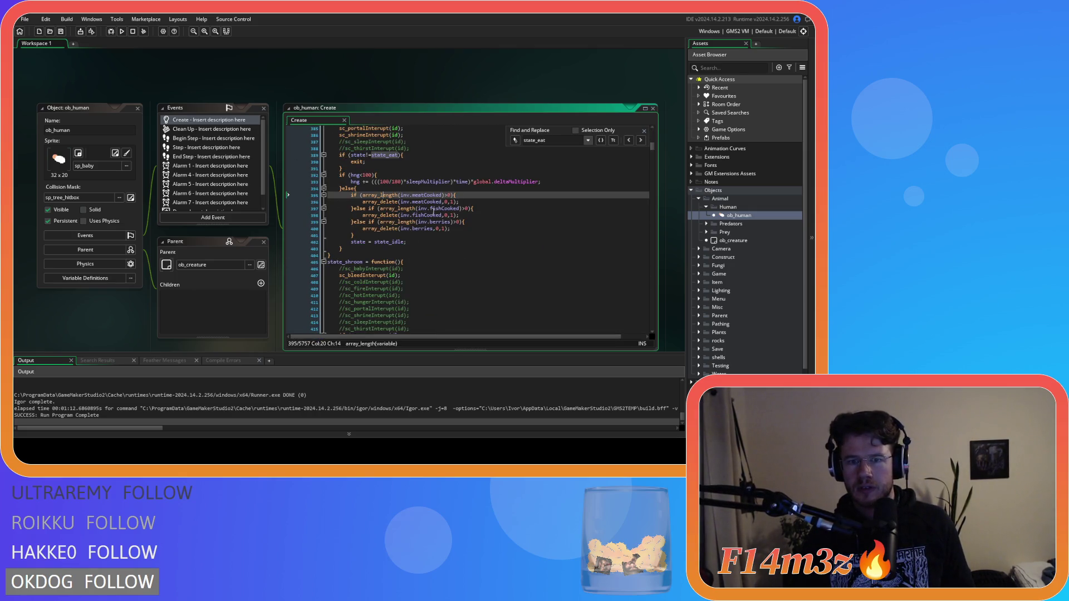
pyautogui.doubleClick(429, 181)
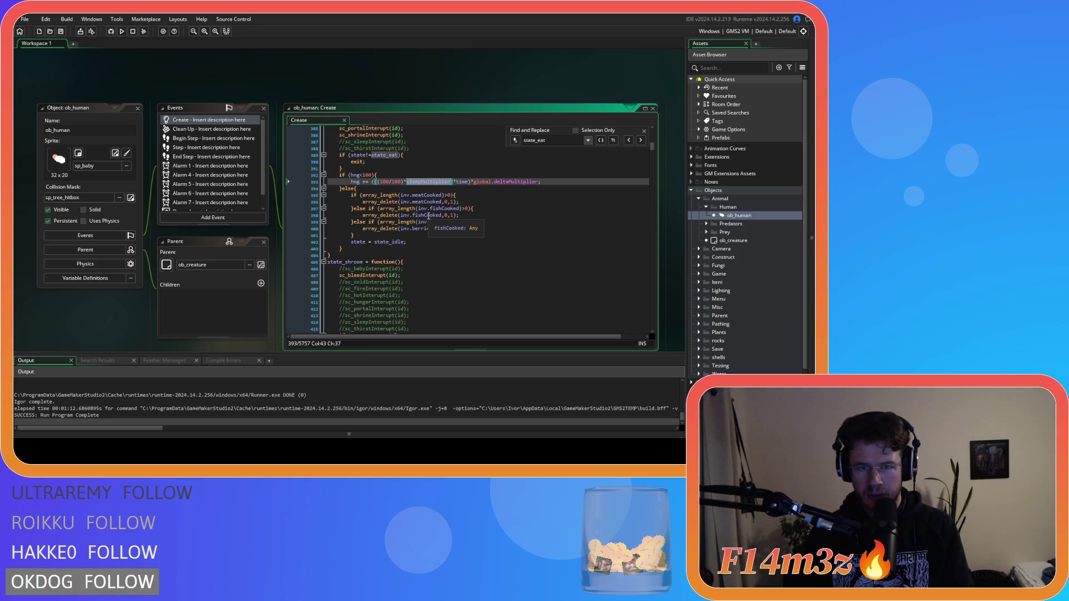
pyautogui.press('BackSpace')
pyautogui.press('BackSpace')
pyautogui.press('BackSpace')
pyautogui.press('Left')
pyautogui.press('Left')
pyautogui.press('Left')
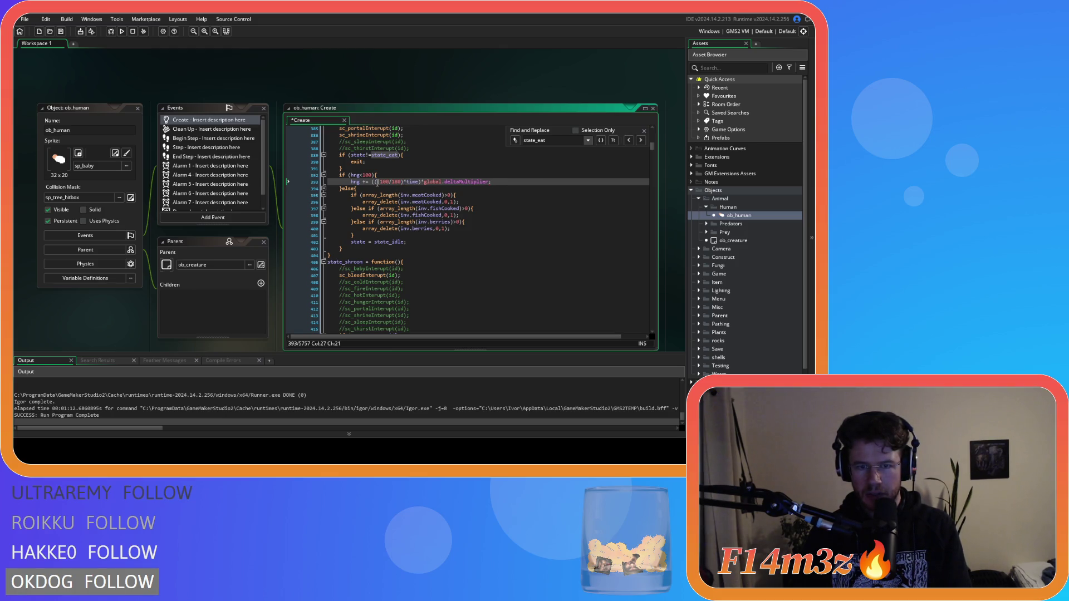
pyautogui.hotkey('ctrl', 'space')
pyautogui.press('Escape')
pyautogui.hotkey('ctrl', 's')
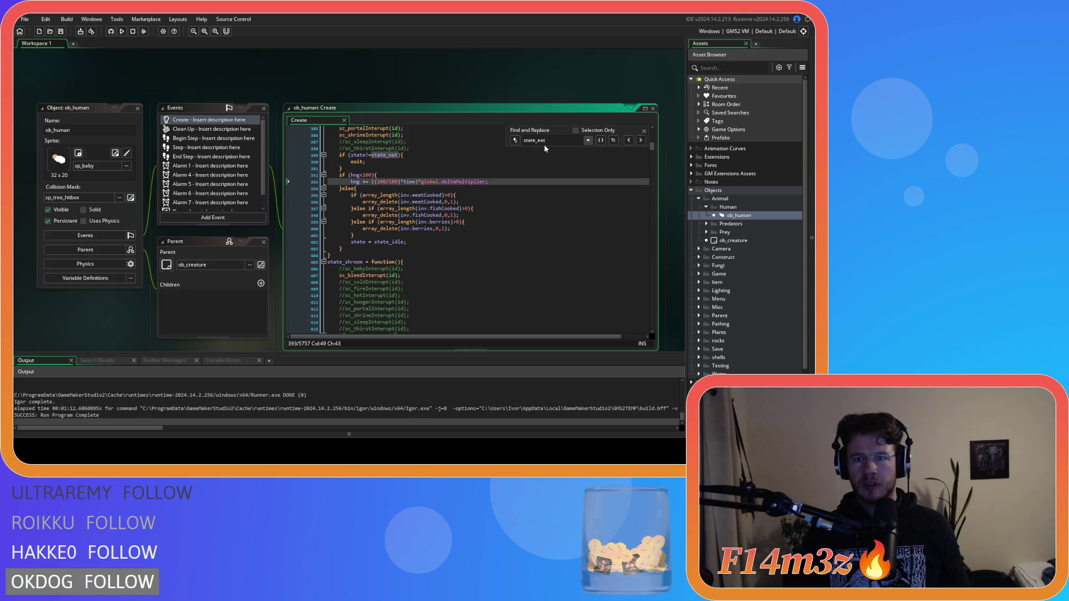
# Search for state_drink, tighten the path_position comparison spacing, and close the find box.
pyautogui.press('BackSpace')
pyautogui.press('BackSpace')
pyautogui.press('BackSpace')
pyautogui.write('drink')
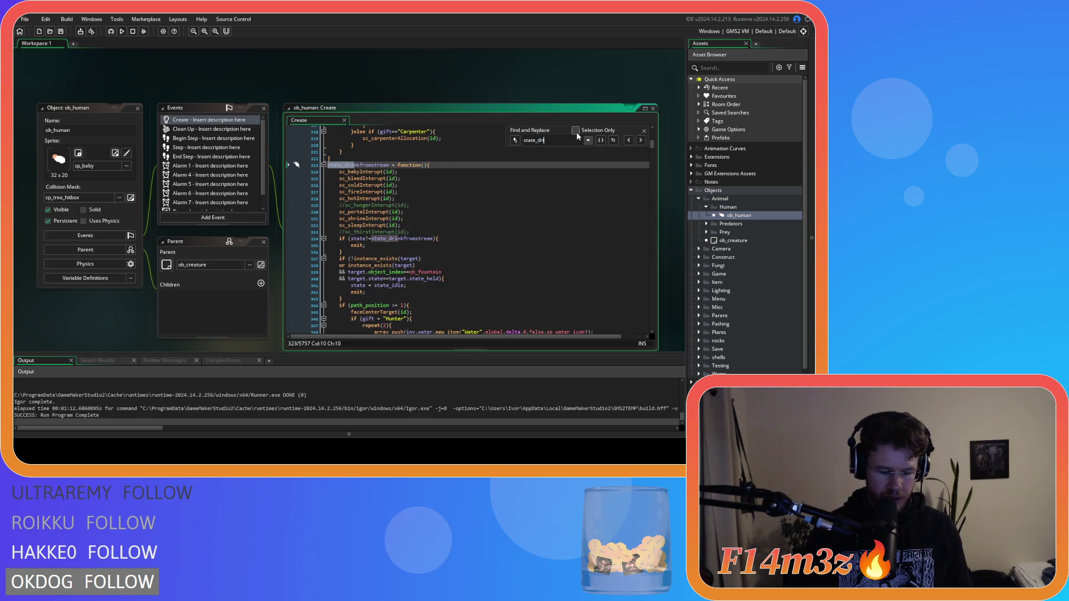
pyautogui.scroll(-3, 508, 205)
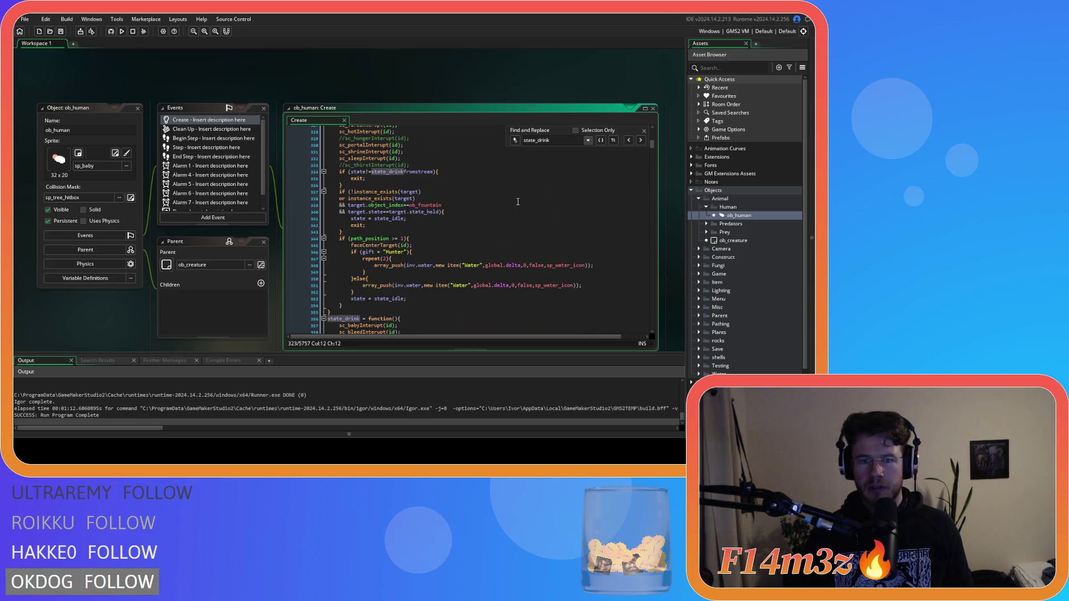
pyautogui.scroll(-3, 517, 201)
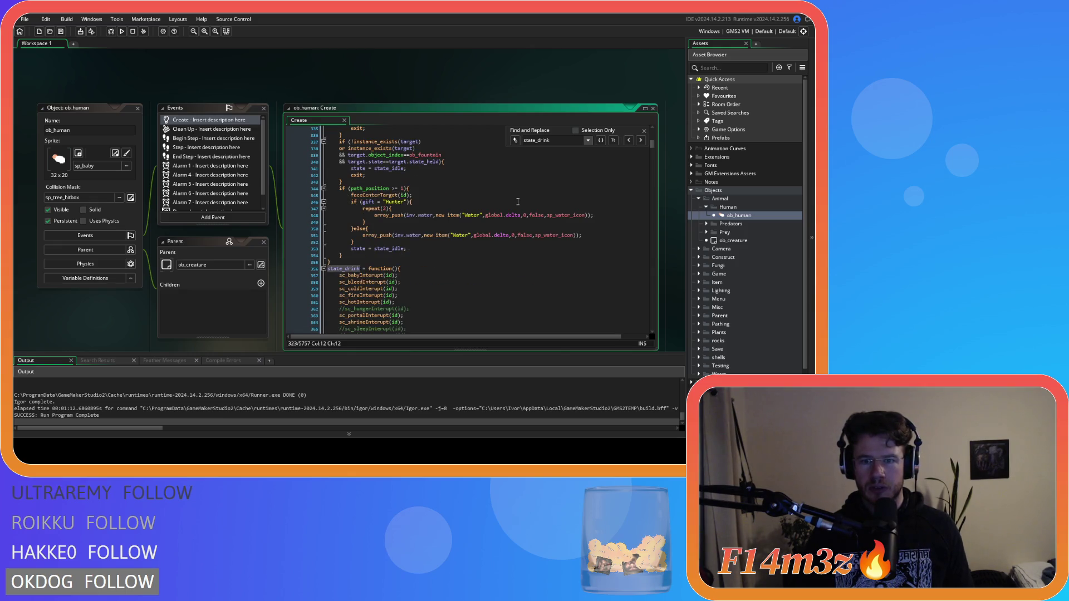
pyautogui.scroll(2, 517, 202)
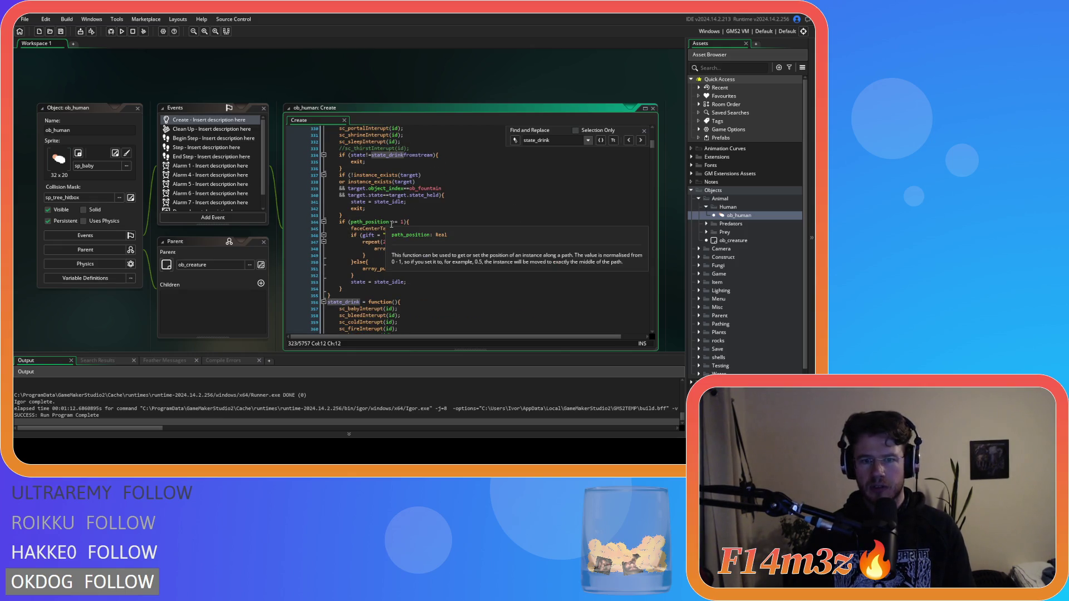
pyautogui.click(396, 221)
pyautogui.press('BackSpace')
pyautogui.press('Right')
pyautogui.press('Right')
pyautogui.press('Delete')
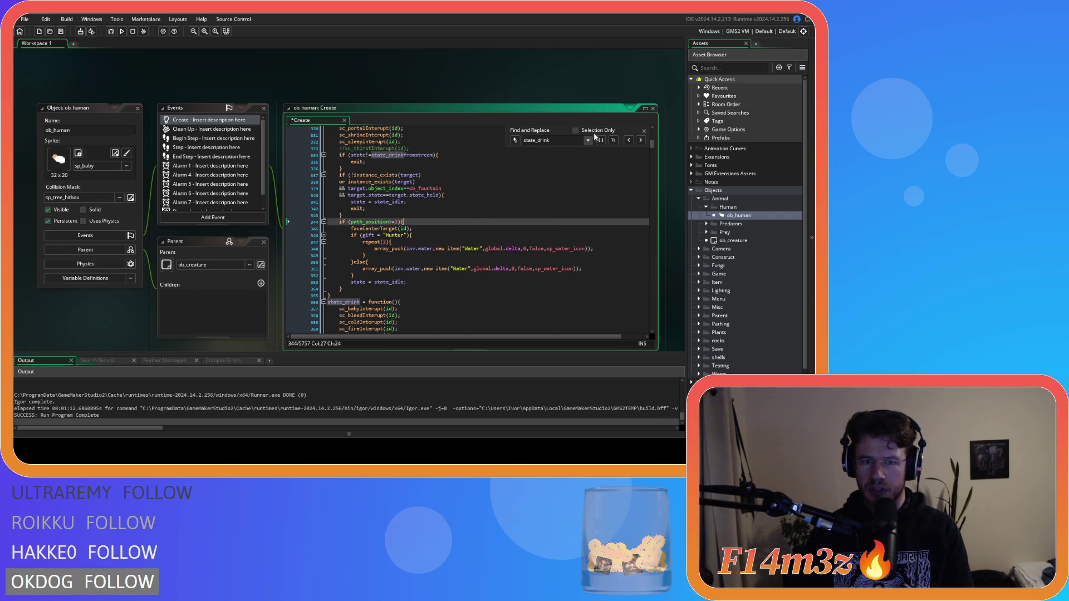
pyautogui.click(643, 130)
# Remove sleepMultiplier and its extra parentheses from the thirst increase in state_drink, then save.
pyautogui.click(427, 295)
pyautogui.scroll(-2, 427, 293)
pyautogui.hotkey('ctrl', 's')
pyautogui.scroll(-7, 427, 293)
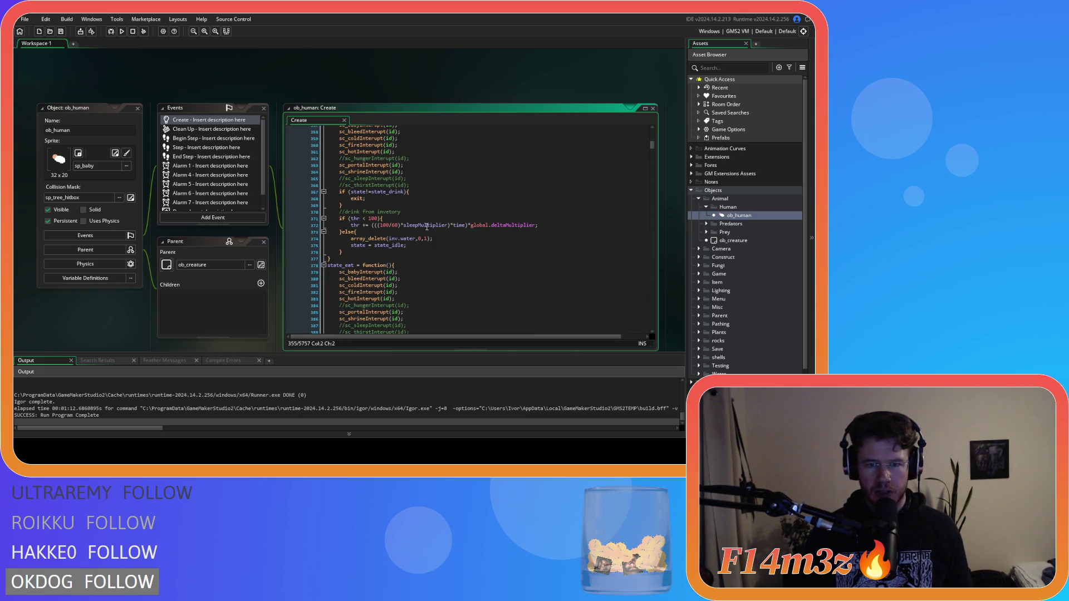
pyautogui.doubleClick(427, 225)
pyautogui.press('BackSpace')
pyautogui.press('BackSpace')
pyautogui.press('BackSpace')
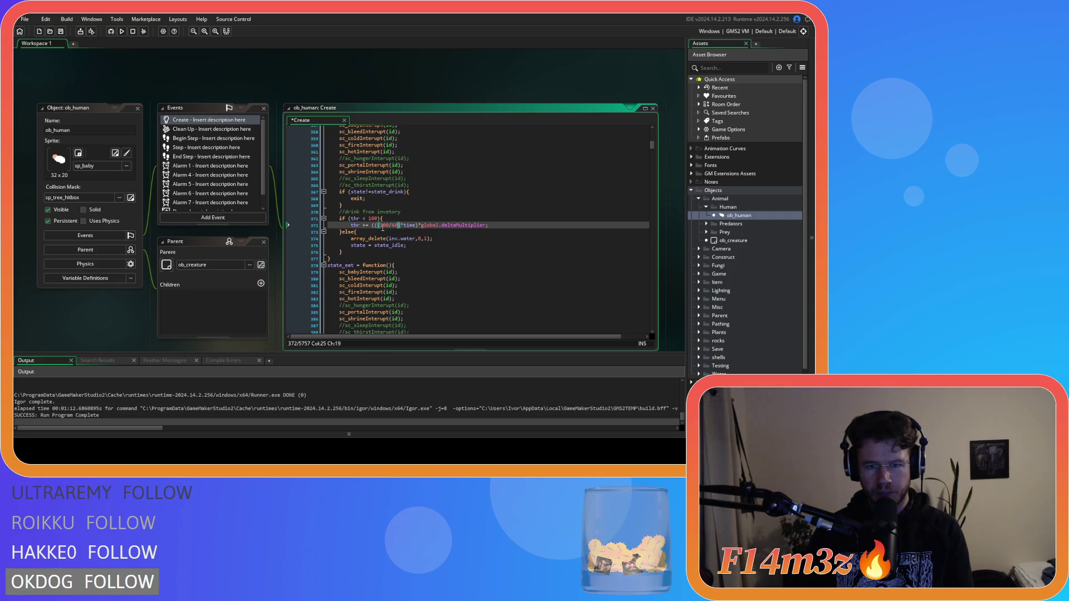
pyautogui.press('Left')
pyautogui.press('Left')
pyautogui.press('Left')
pyautogui.press('BackSpace')
pyautogui.hotkey('ctrl', 's')
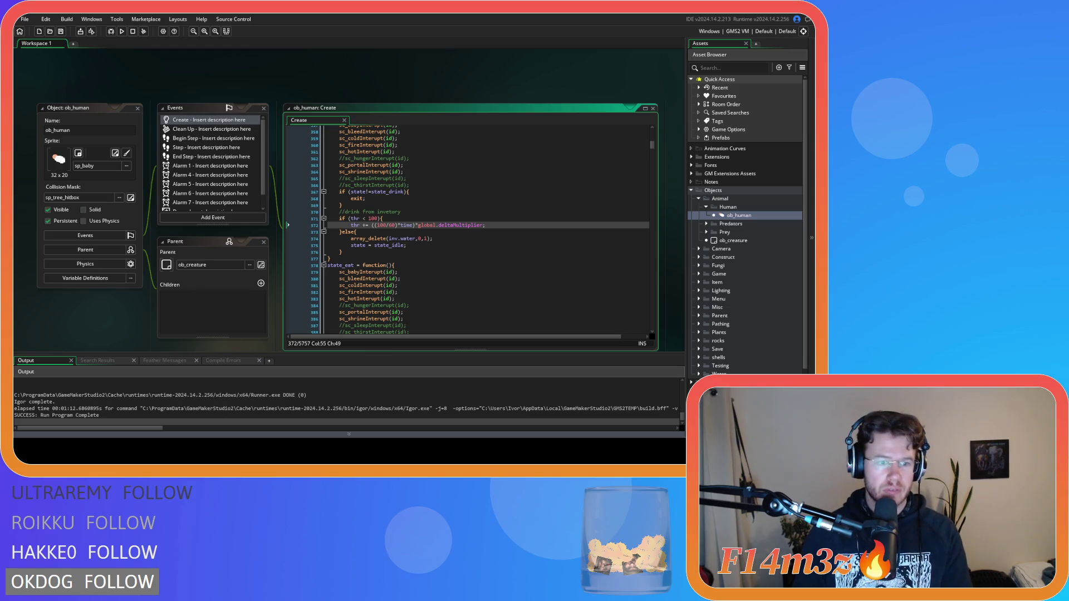
pyautogui.click(392, 192)
# Find state_cook and remove sleepMultiplier and the extra parenthesis from the cooking timer, then save.
pyautogui.hotkey('ctrl', 'f')
pyautogui.write('state')
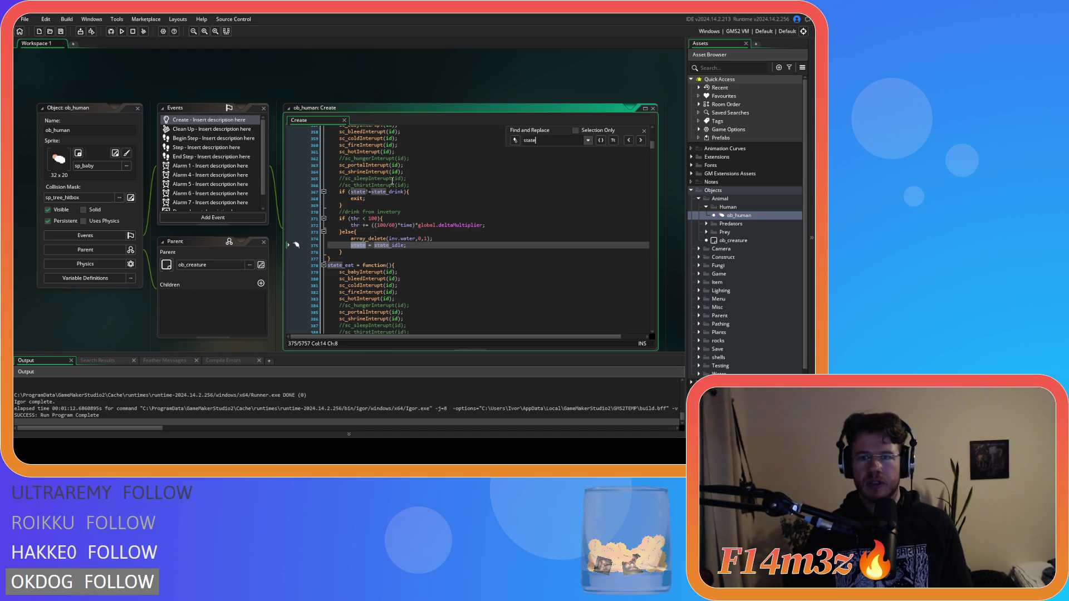
pyautogui.write('_cook')
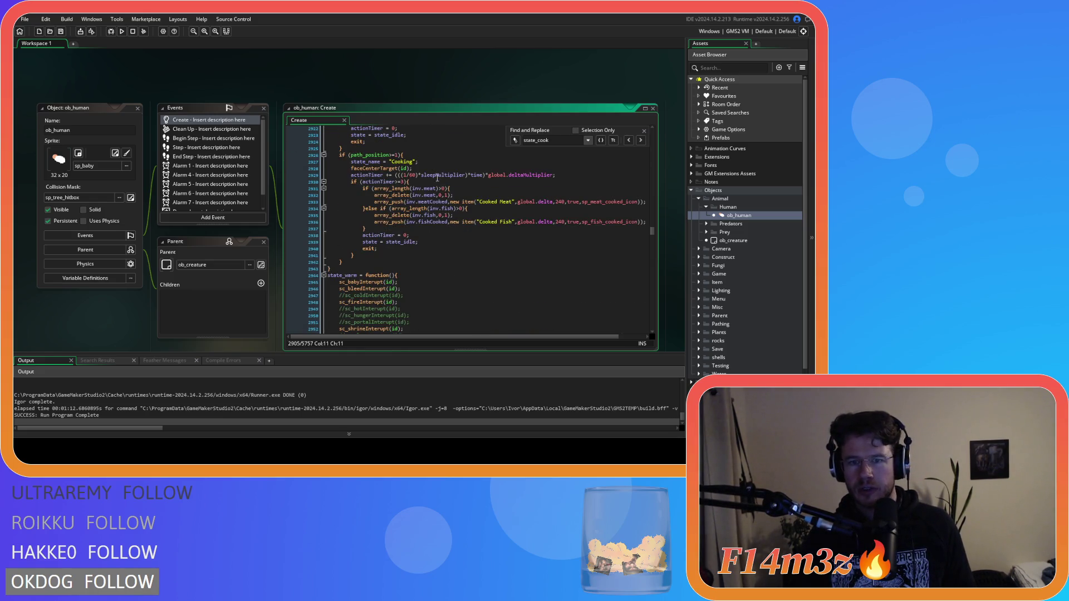
pyautogui.doubleClick(437, 176)
pyautogui.press('BackSpace')
pyautogui.press('BackSpace')
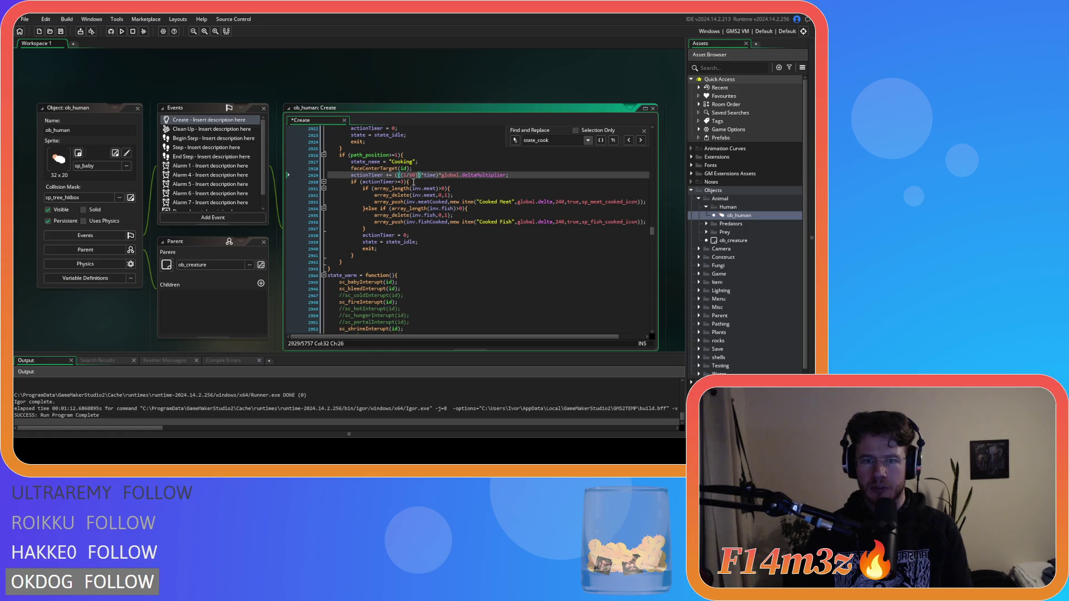
pyautogui.press('BackSpace')
pyautogui.press('Left')
pyautogui.press('Left')
pyautogui.press('Left')
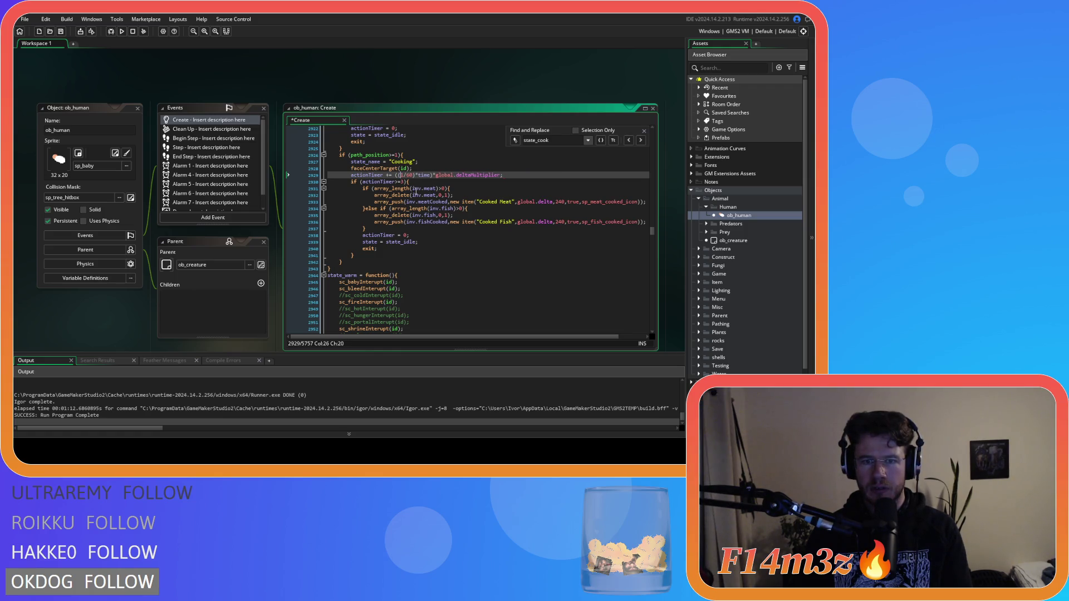
pyautogui.click(468, 175)
pyautogui.hotkey('ctrl', 's')
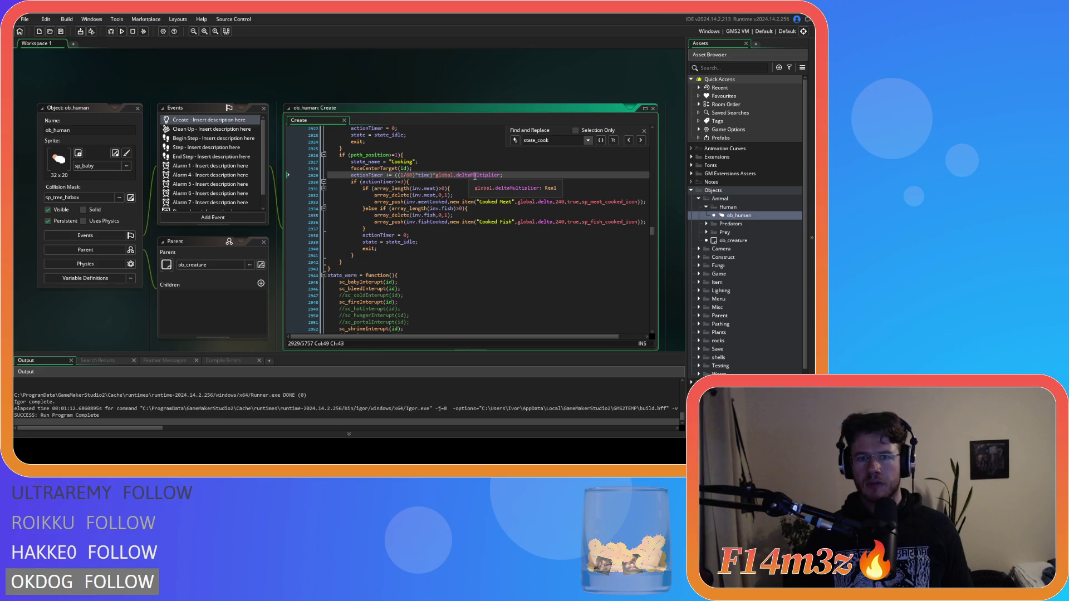
# Close find and replace and review the cooking code on lines 2925–2942.
pyautogui.click(643, 132)
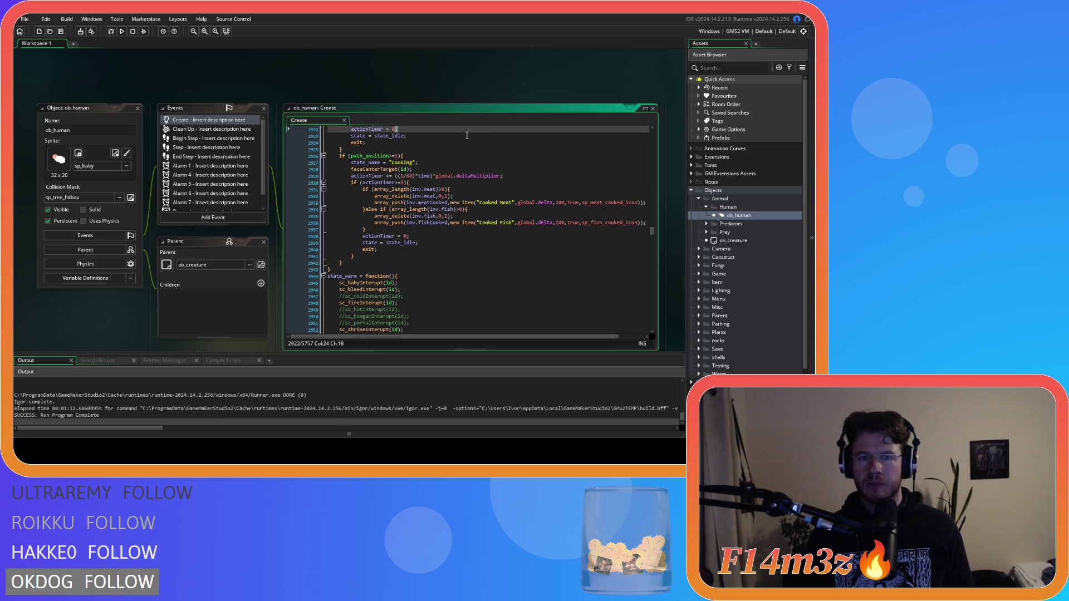
pyautogui.click(465, 148)
pyautogui.click(463, 176)
pyautogui.click(464, 147)
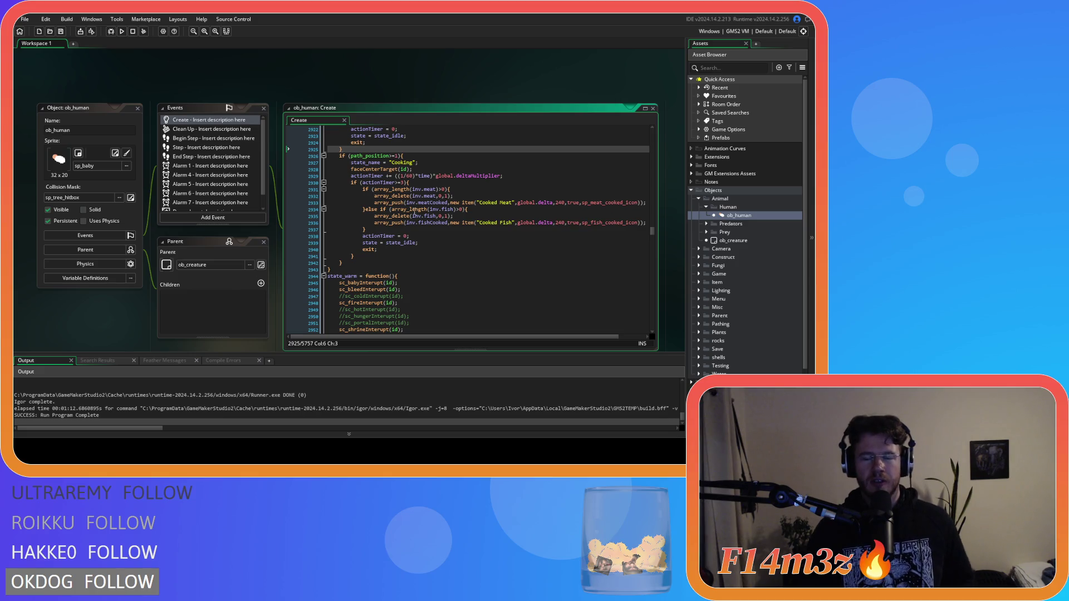
pyautogui.click(498, 223)
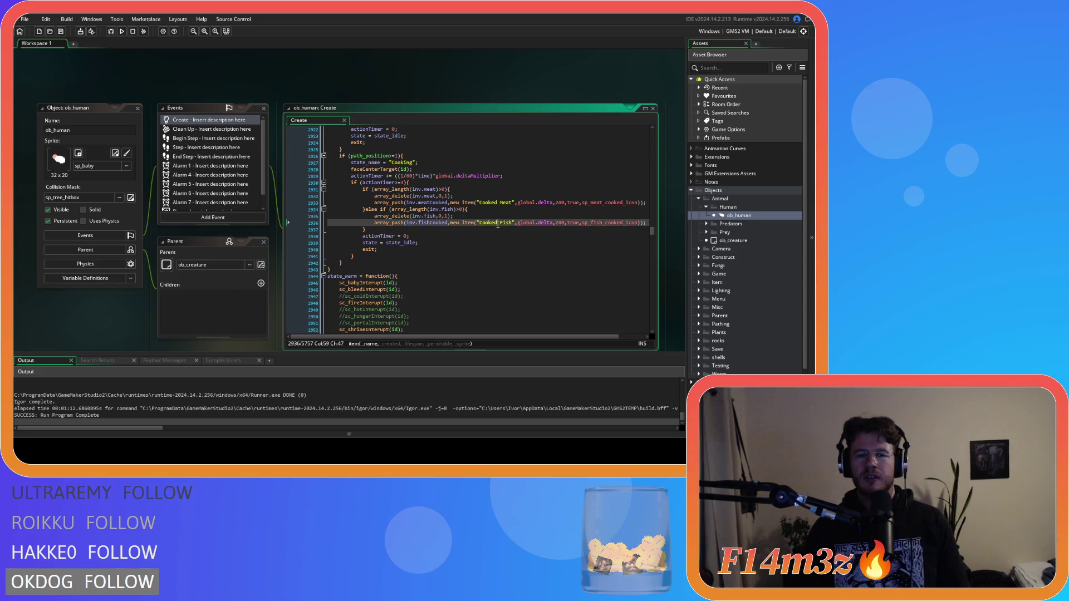
pyautogui.click(422, 262)
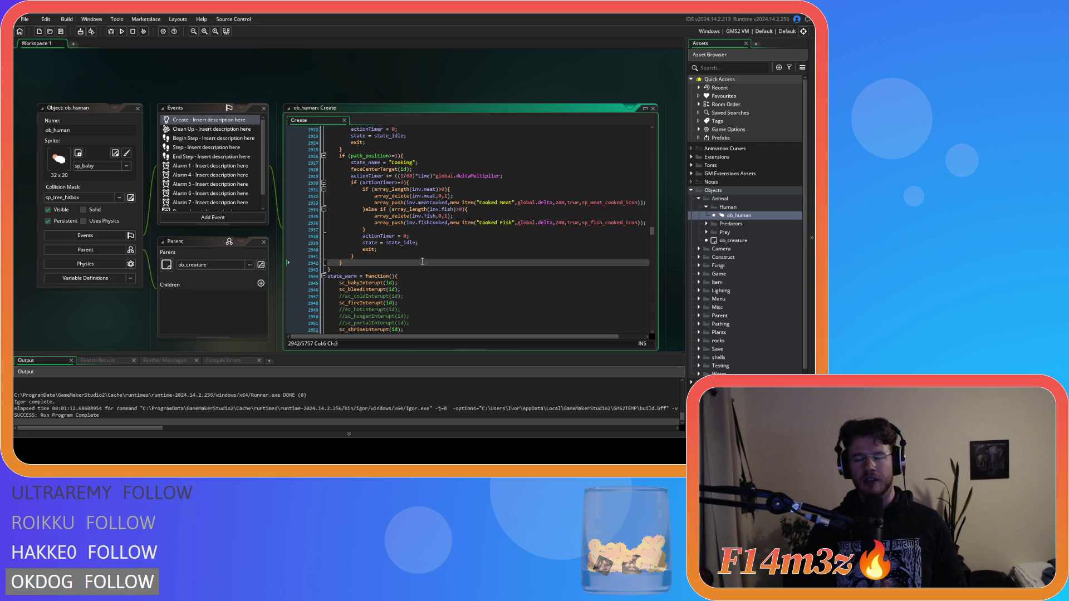
# Search for state_withdraw and change the actionTimer threshold on line 4675 from 2 to 1, then save.
pyautogui.click(460, 249)
pyautogui.hotkey('ctrl', 'f')
pyautogui.write('s')
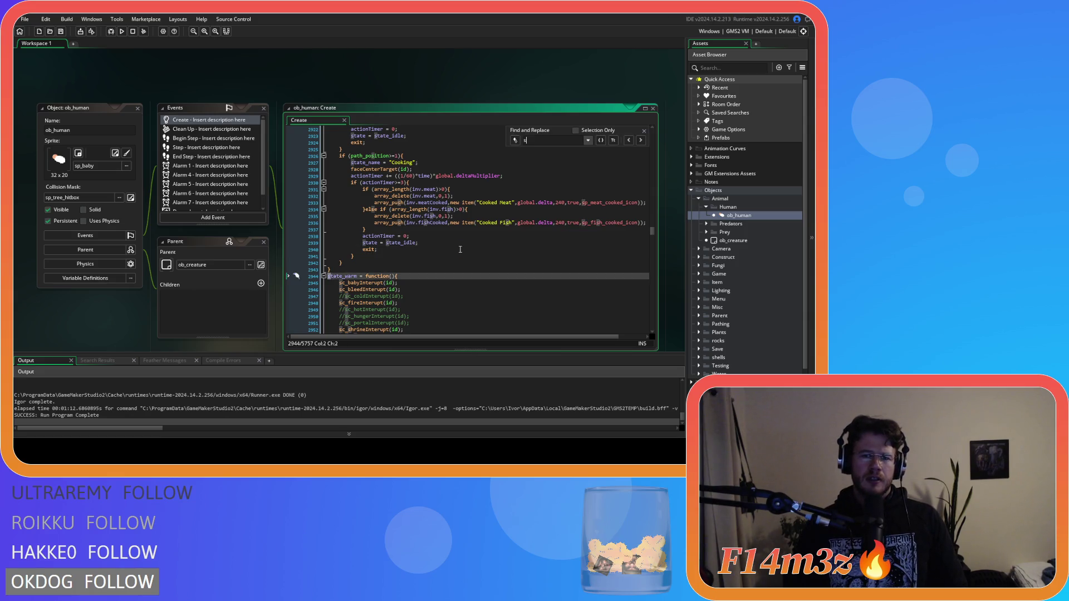
pyautogui.write('tate_w')
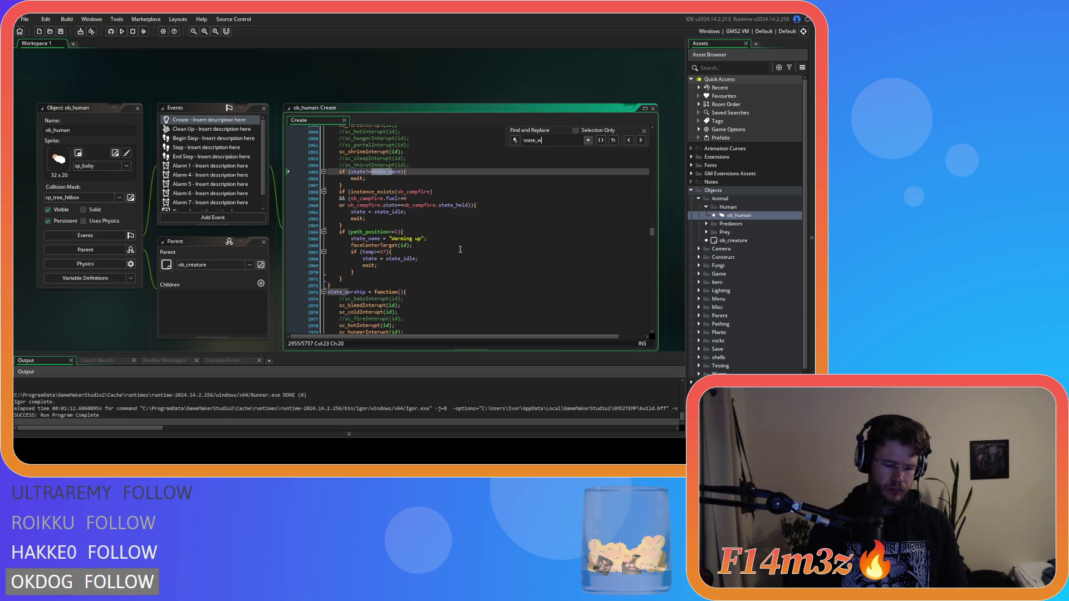
pyautogui.write('ithdraw')
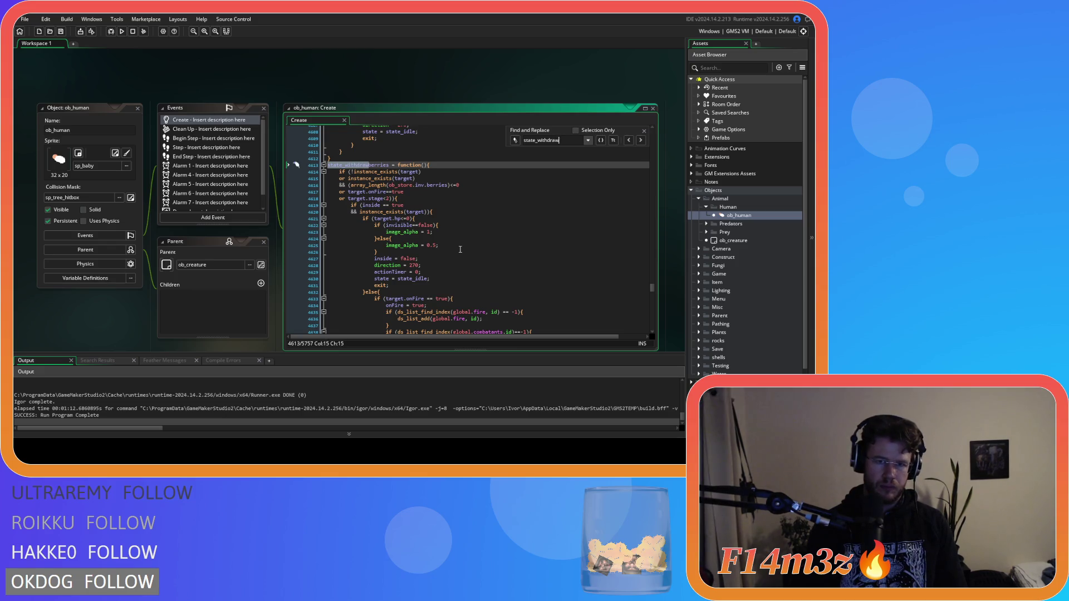
pyautogui.scroll(-3, 465, 244)
pyautogui.scroll(2, 467, 239)
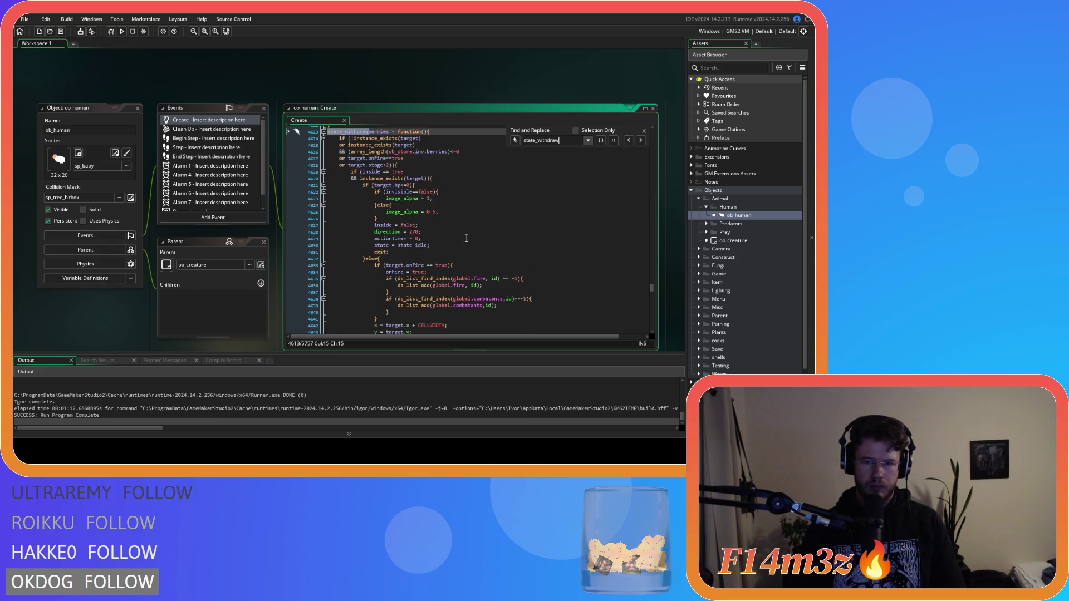
pyautogui.scroll(-15, 467, 238)
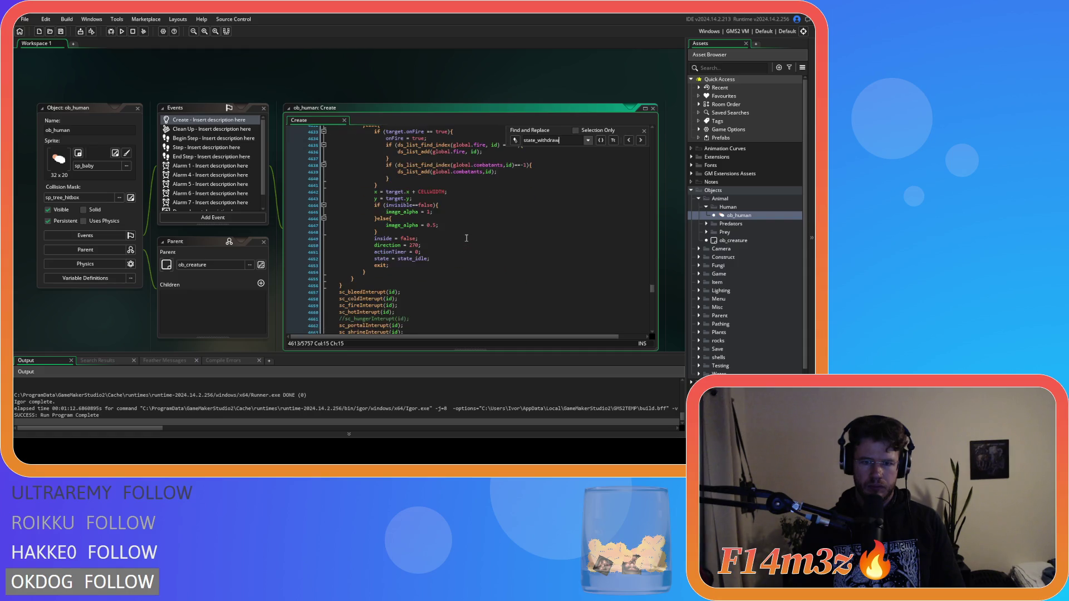
pyautogui.scroll(-1, 467, 238)
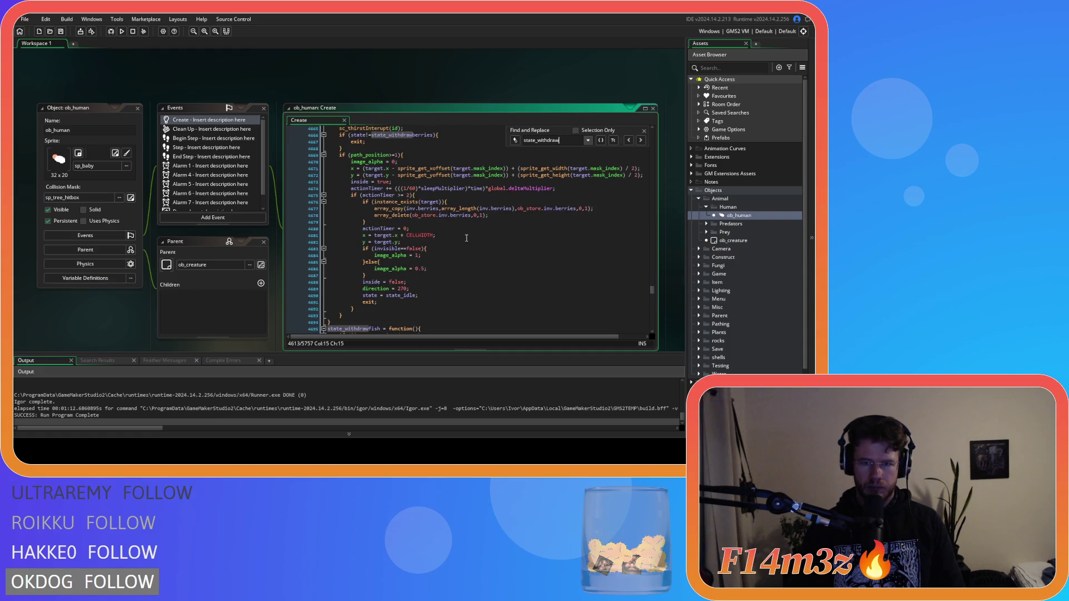
pyautogui.click(404, 195)
pyautogui.press('BackSpace')
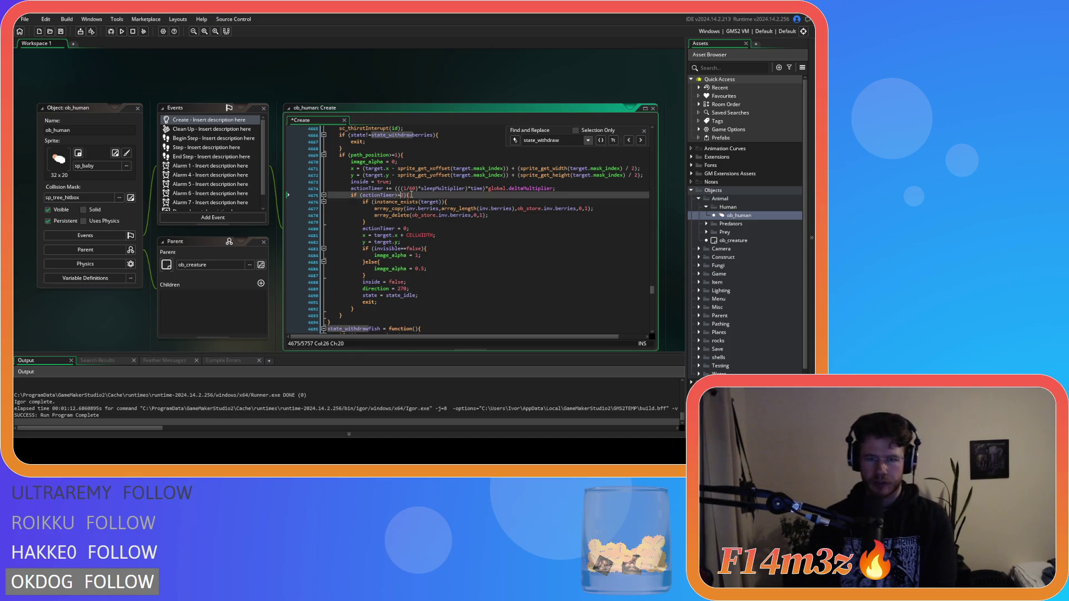
pyautogui.write('1')
pyautogui.hotkey('ctrl', 's')
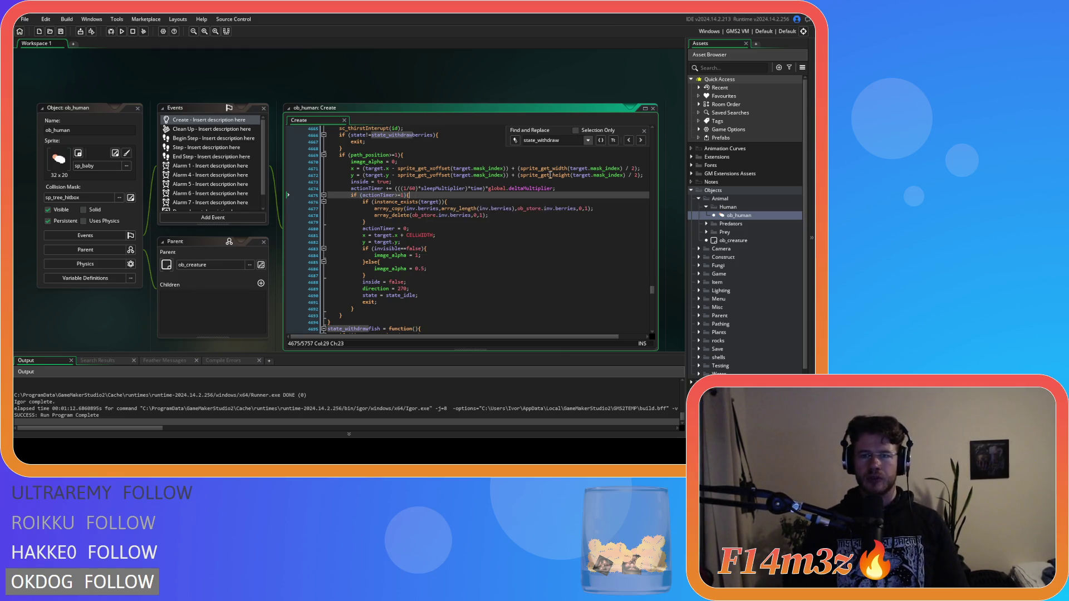
# Change the actionTimer threshold on line 4761 from 2 to 1 and save.
pyautogui.scroll(-20, 551, 174)
pyautogui.scroll(-5, 462, 209)
pyautogui.click(398, 234)
pyautogui.press('BackSpace')
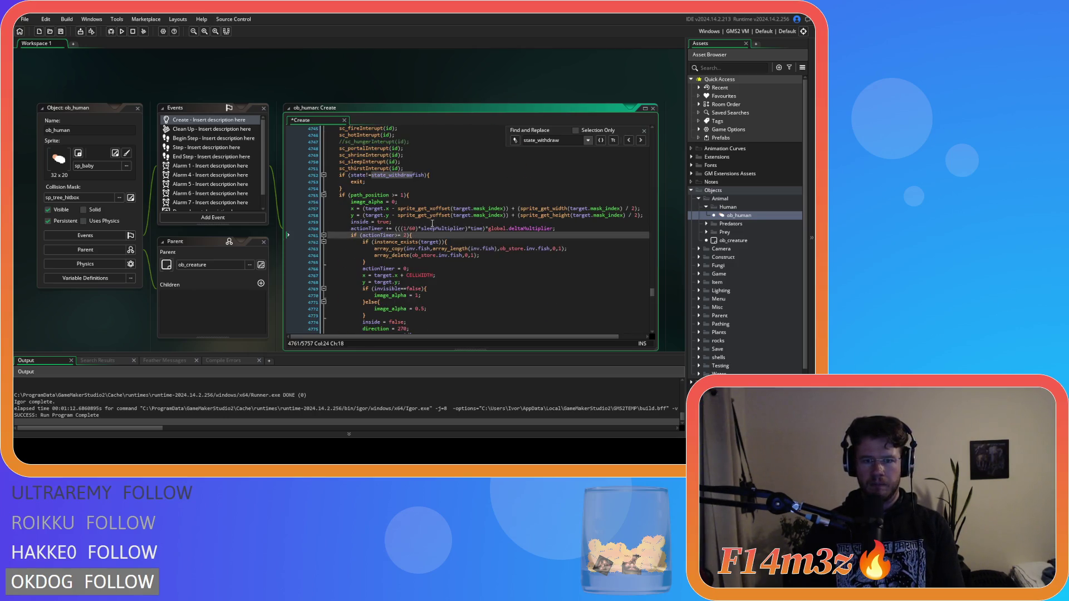
pyautogui.press('Delete')
pyautogui.write('1')
pyautogui.hotkey('ctrl', 's')
# Remove the spaces around == in the onFire comparison on line 4804.
pyautogui.scroll(-12, 412, 235)
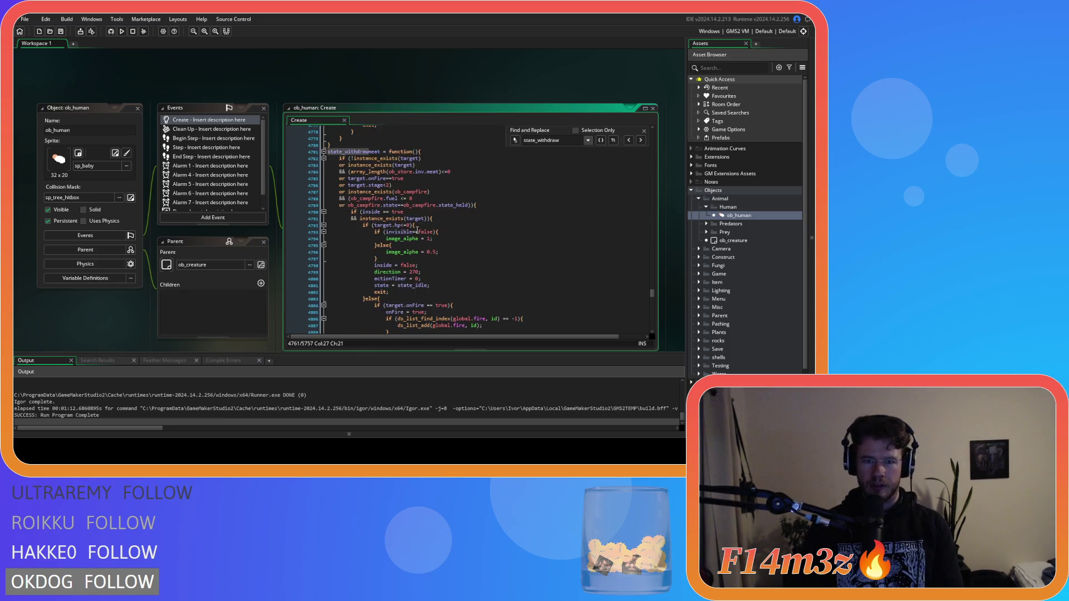
pyautogui.scroll(-8, 413, 223)
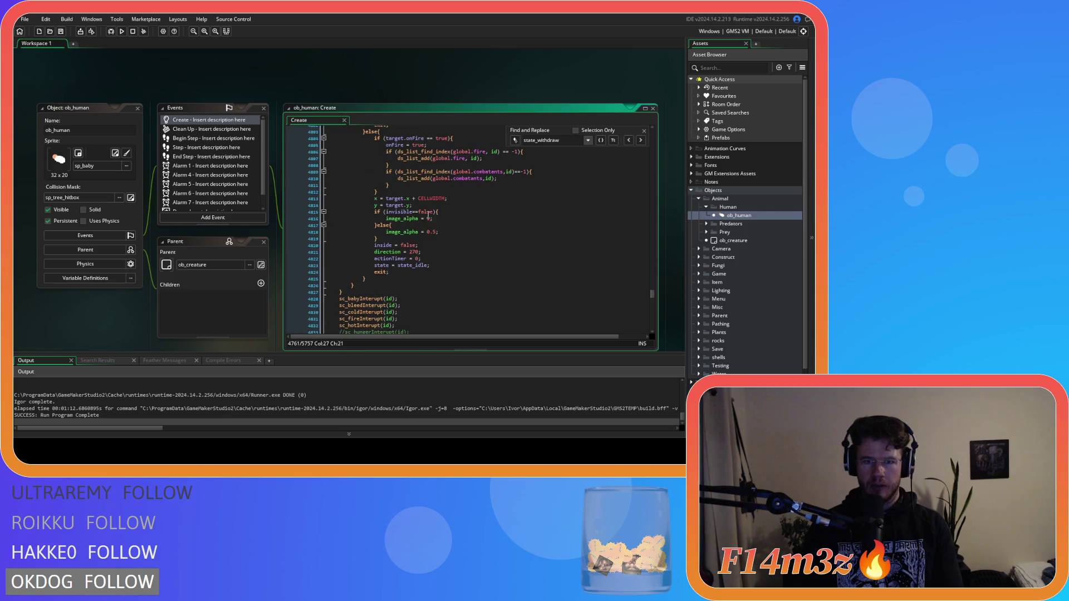
pyautogui.scroll(2, 431, 208)
pyautogui.click(432, 172)
pyautogui.press('BackSpace')
pyautogui.press('Left')
pyautogui.press('Left')
pyautogui.press('BackSpace')
pyautogui.press('Right')
pyautogui.press('Right')
# Change the actionTimer threshold on line 4847 from 2 to 1 and save.
pyautogui.scroll(-13, 401, 212)
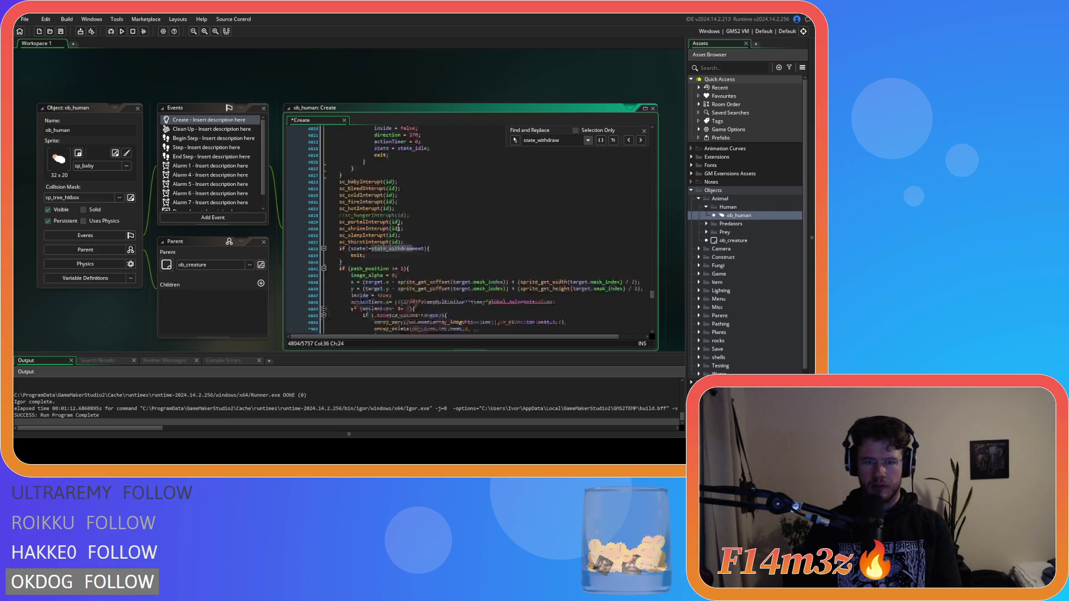
pyautogui.click(396, 192)
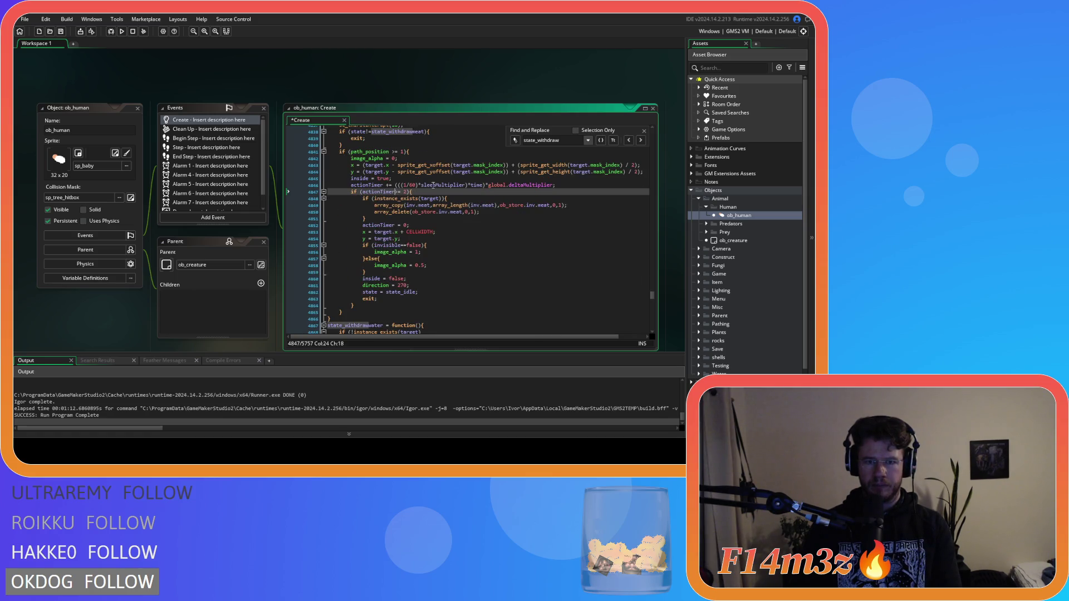
pyautogui.press('Delete')
pyautogui.press('Delete')
pyautogui.write('1')
pyautogui.click(422, 193)
pyautogui.hotkey('ctrl', 's')
# Tighten the onFire comparison on line 4887 and make line 4930's threshold actionTimer>=1.
pyautogui.scroll(-13, 421, 193)
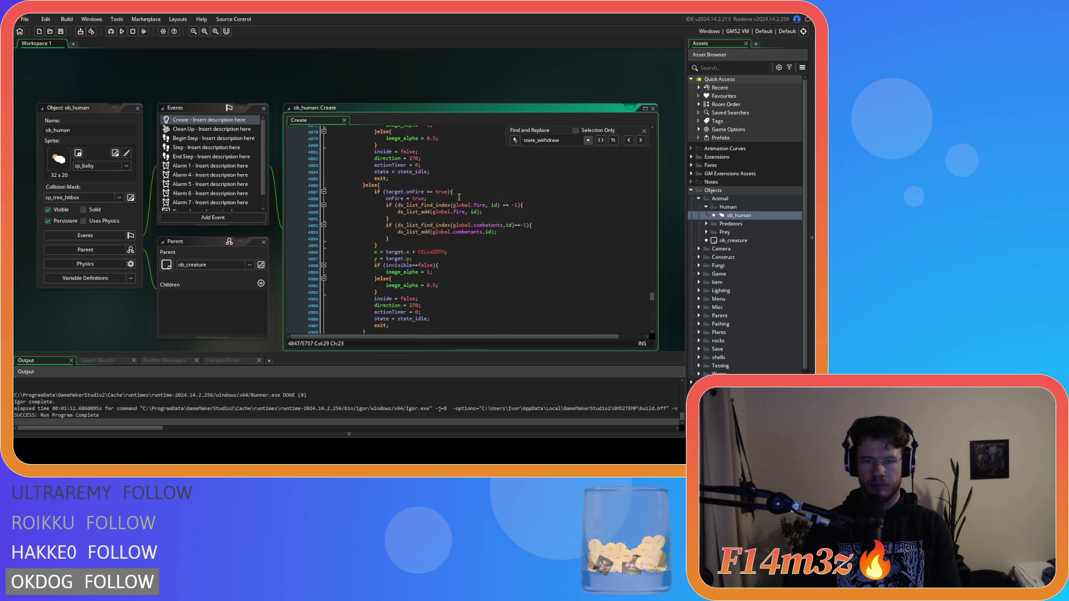
pyautogui.scroll(-3, 428, 162)
pyautogui.click(434, 141)
pyautogui.press('BackSpace')
pyautogui.write('=')
pyautogui.scroll(-10, 423, 173)
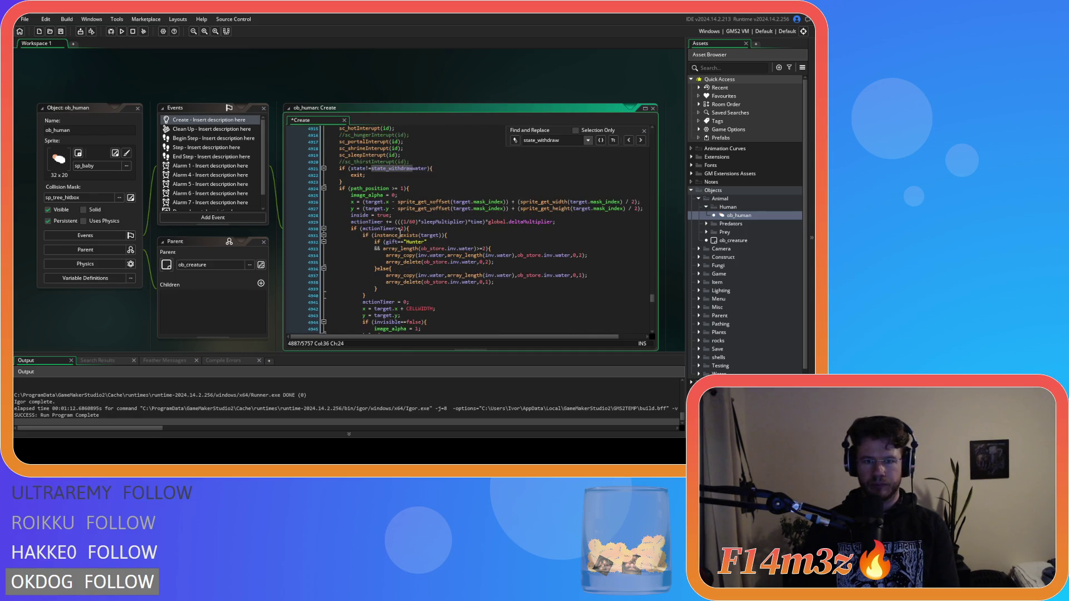
pyautogui.click(399, 228)
pyautogui.press('Delete')
pyautogui.write('=1')
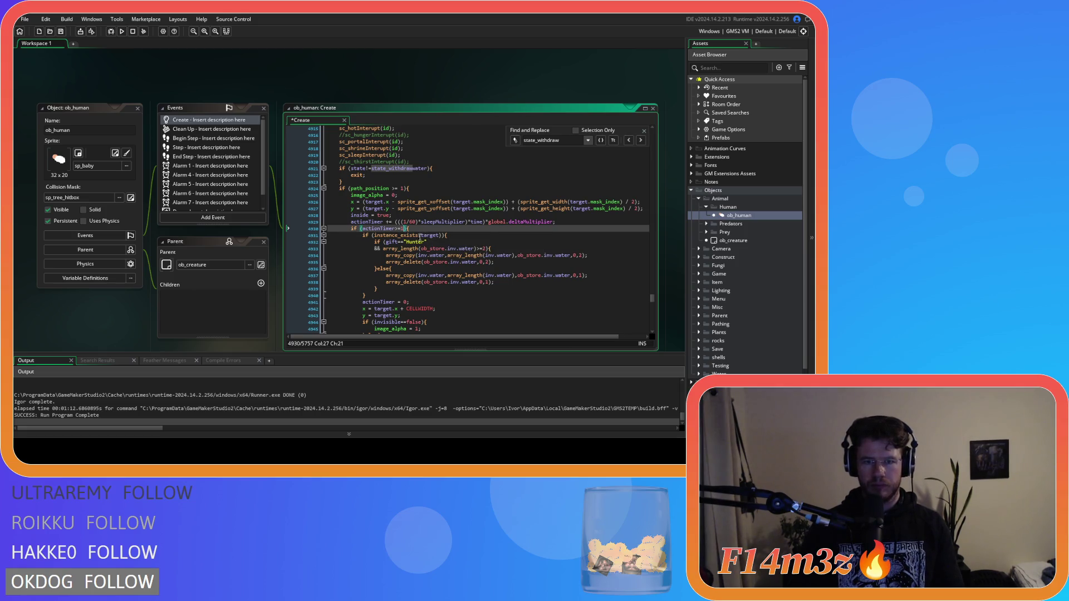
pyautogui.scroll(-3, 412, 234)
pyautogui.scroll(-12, 418, 237)
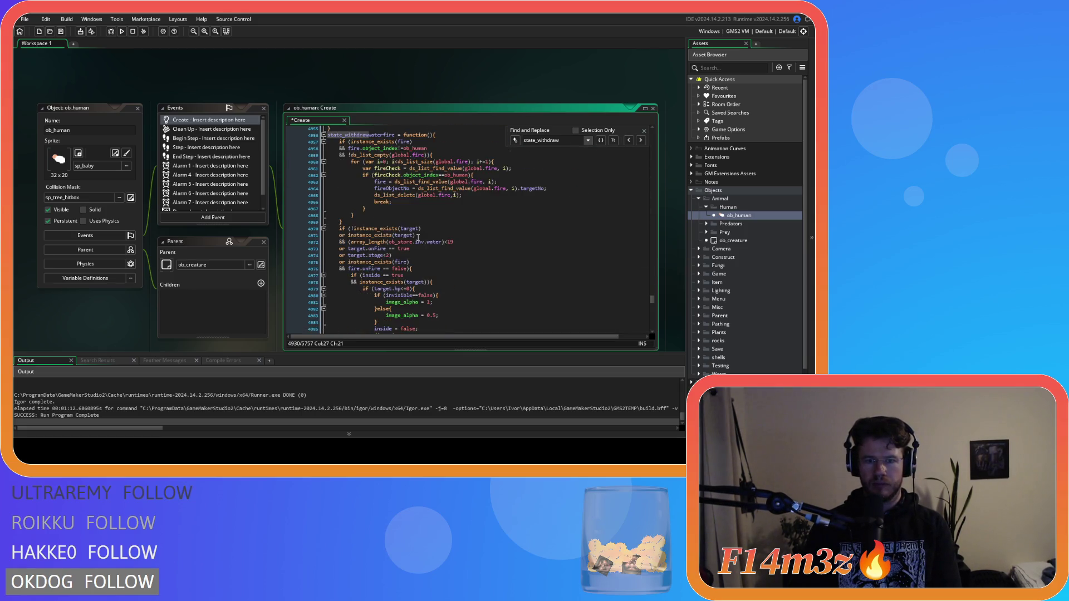
# Remove the extra spaces around == in the onFire and inside checks on lines 4973–4977.
pyautogui.click(380, 218)
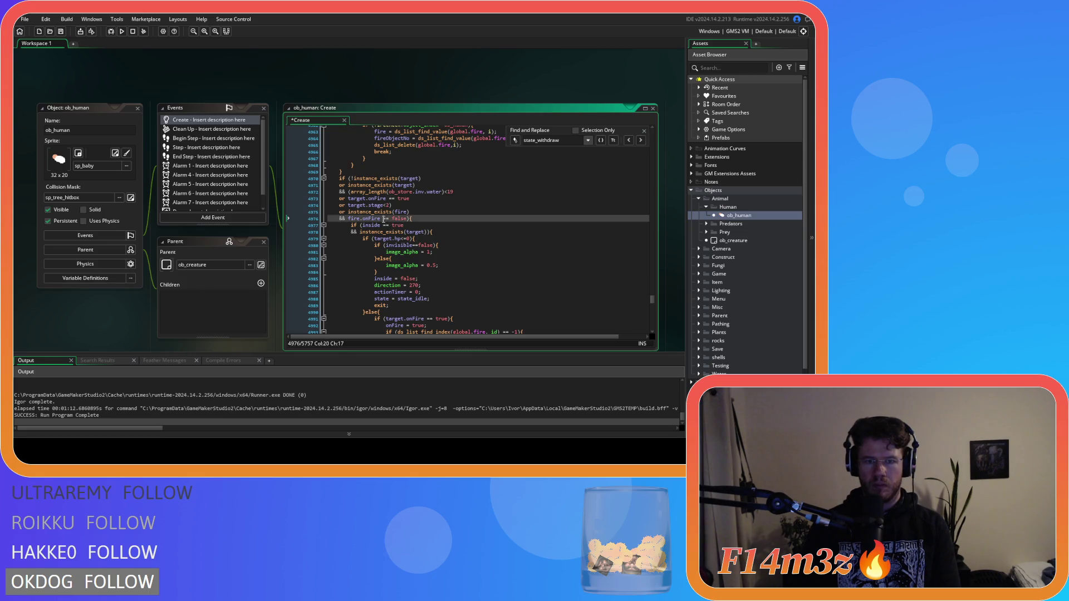
pyautogui.press('Delete')
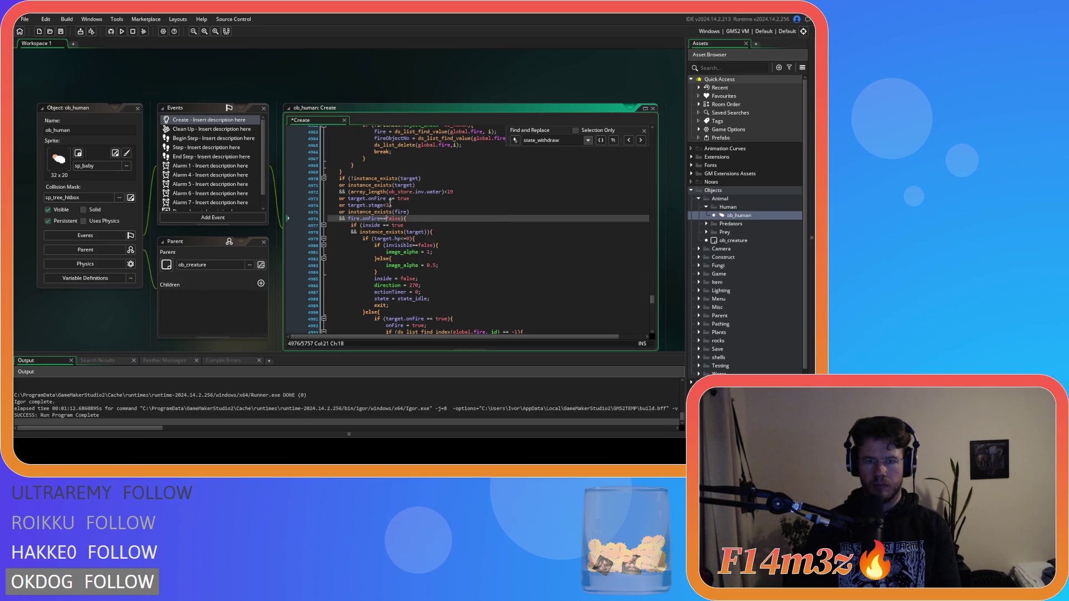
pyautogui.click(392, 199)
pyautogui.press('BackSpace')
pyautogui.press('Right')
pyautogui.press('Right')
pyautogui.press('Delete')
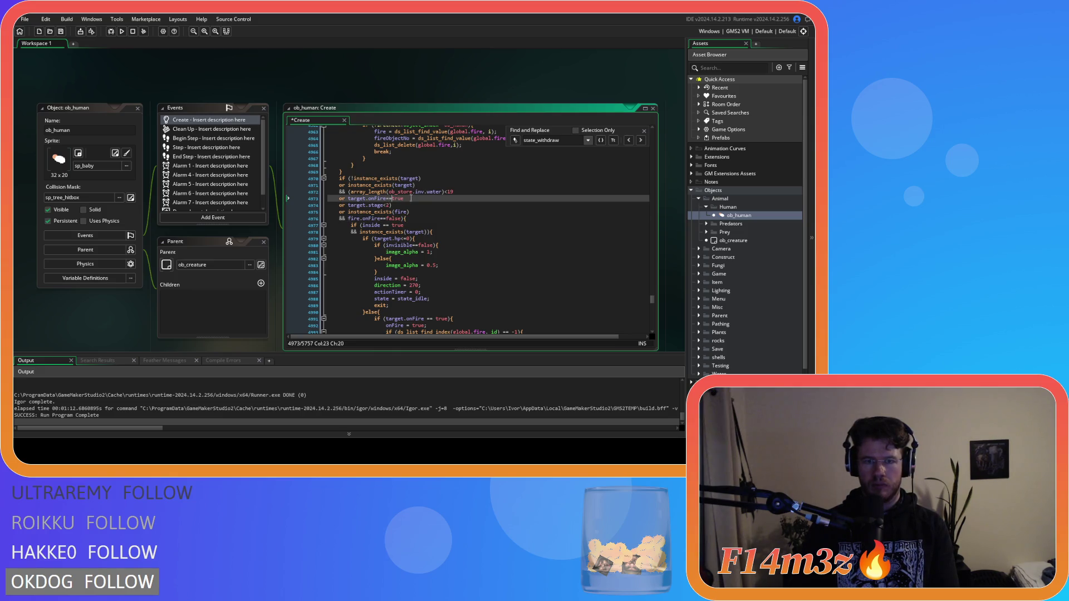
pyautogui.click(382, 226)
pyautogui.press('Right')
pyautogui.press('Right')
pyautogui.press('Delete')
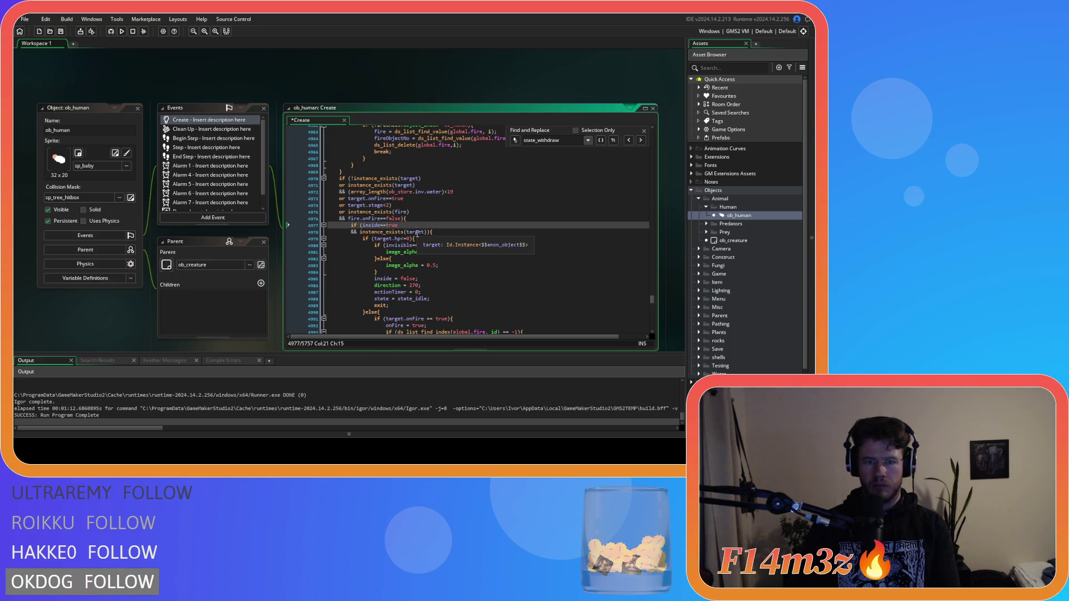
# Make line 4991's target.onFire check use == and set line 5037's actionTimer threshold to 1.
pyautogui.scroll(-1, 430, 236)
pyautogui.scroll(-5, 429, 236)
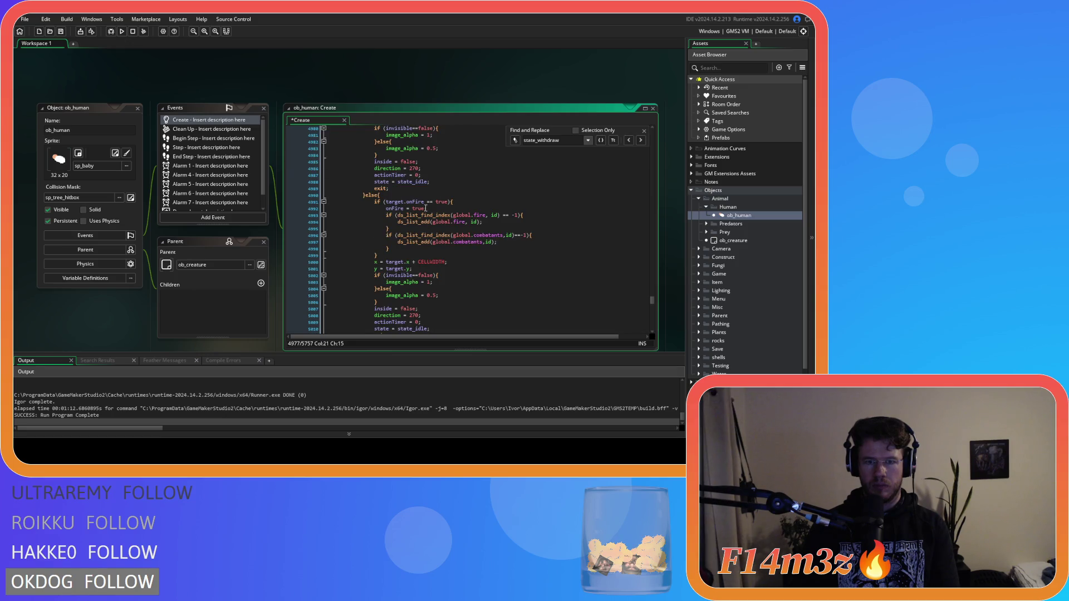
pyautogui.click(425, 201)
pyautogui.write('=')
pyautogui.scroll(-7, 425, 225)
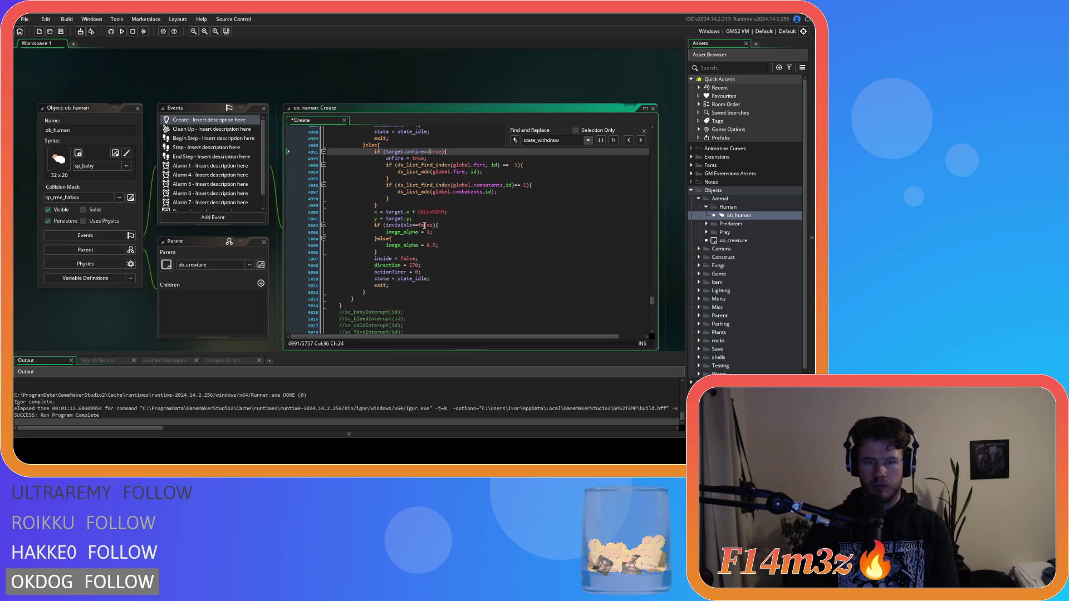
pyautogui.scroll(-8, 425, 225)
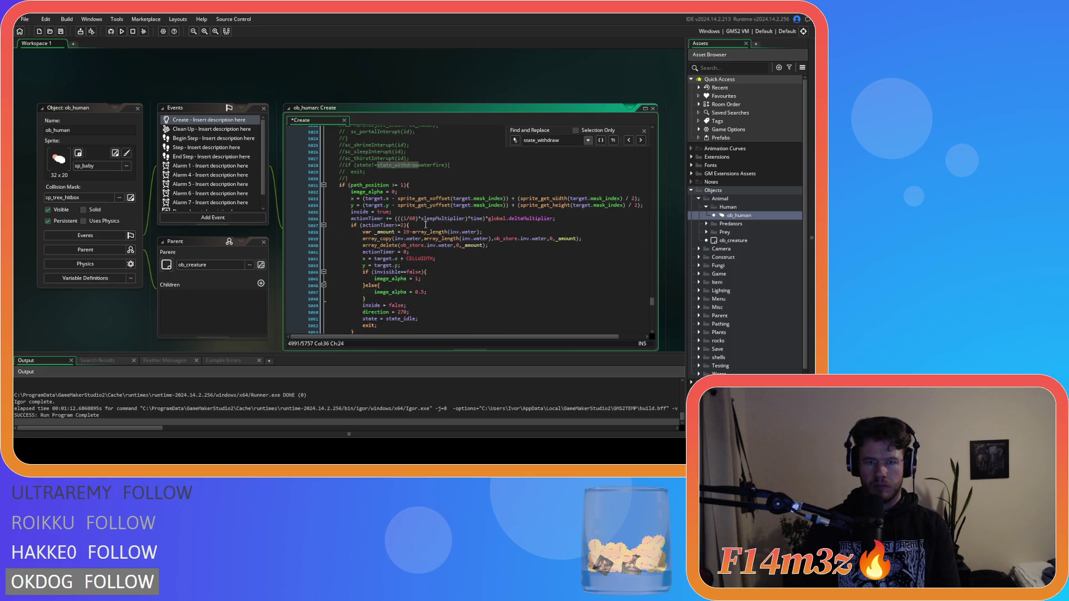
pyautogui.click(404, 208)
pyautogui.press('BackSpace')
pyautogui.write('1')
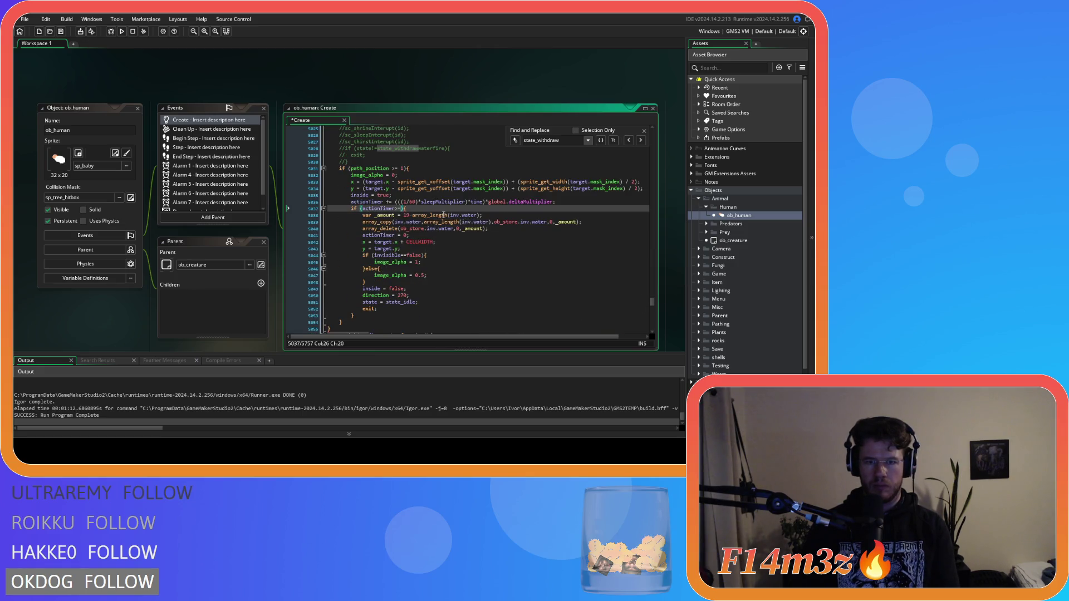
# Turn line 5068 into inside==true and check the code down to line 5125's actionTimer>=1.
pyautogui.scroll(-8, 444, 211)
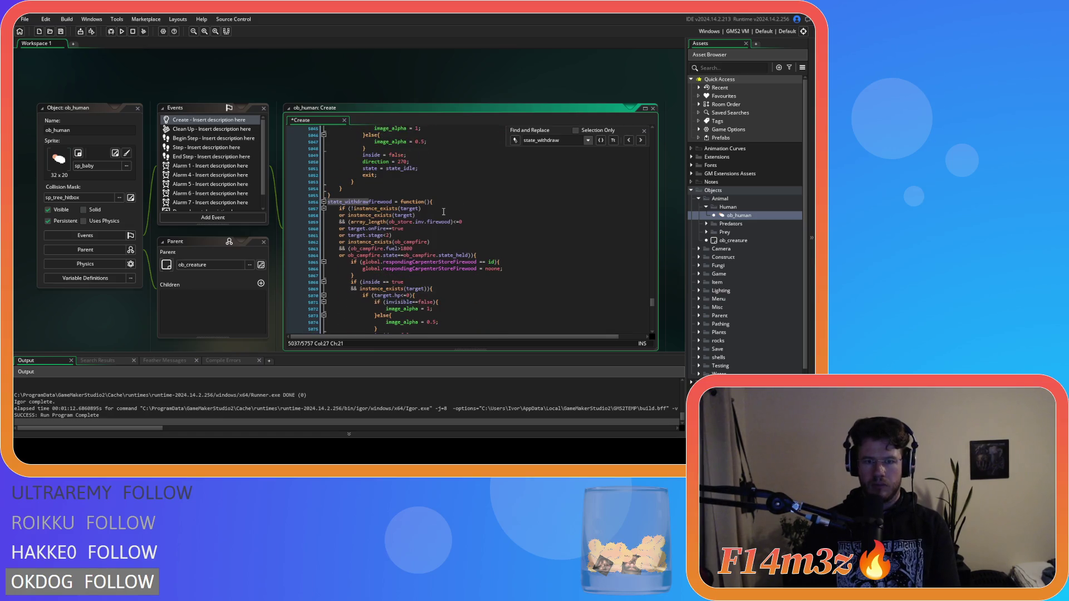
pyautogui.scroll(-2, 444, 212)
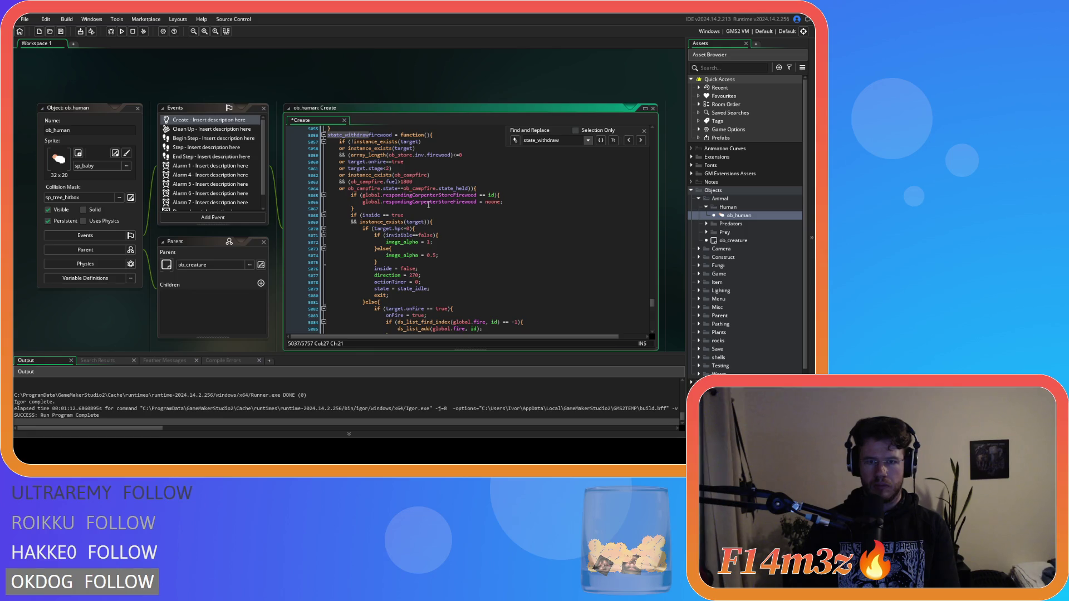
pyautogui.scroll(-3, 430, 206)
pyautogui.click(379, 165)
pyautogui.write('=')
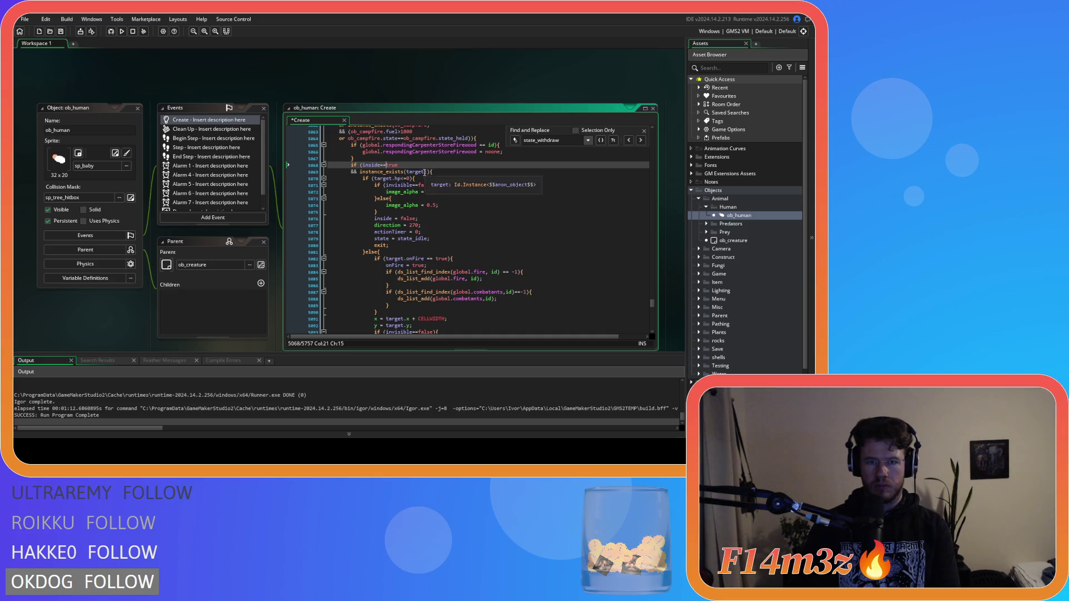
pyautogui.scroll(-4, 441, 198)
pyautogui.click(427, 192)
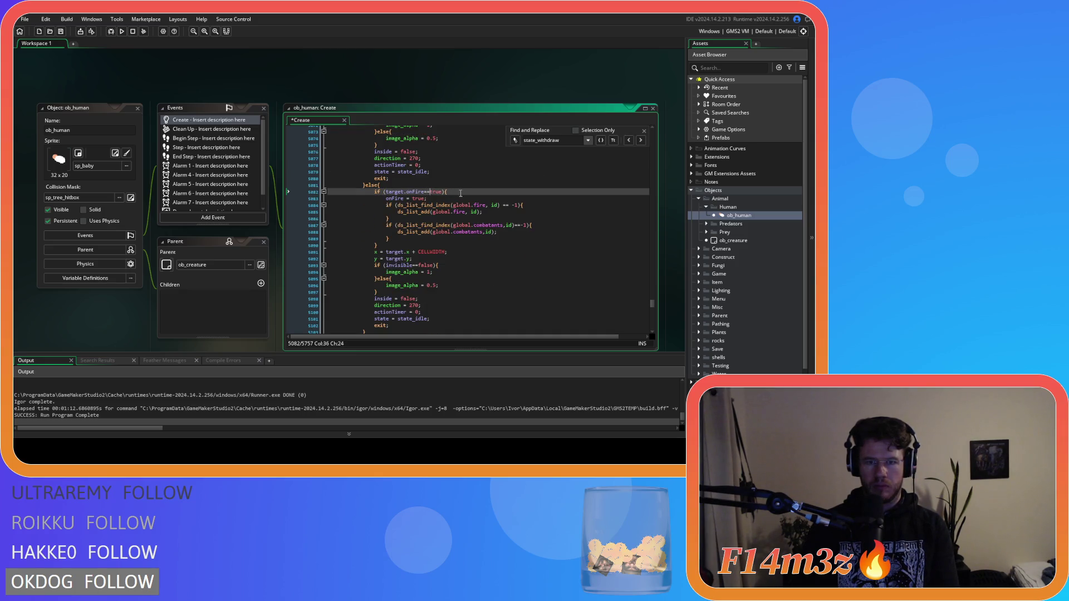
pyautogui.scroll(-5, 442, 212)
pyautogui.scroll(-8, 444, 214)
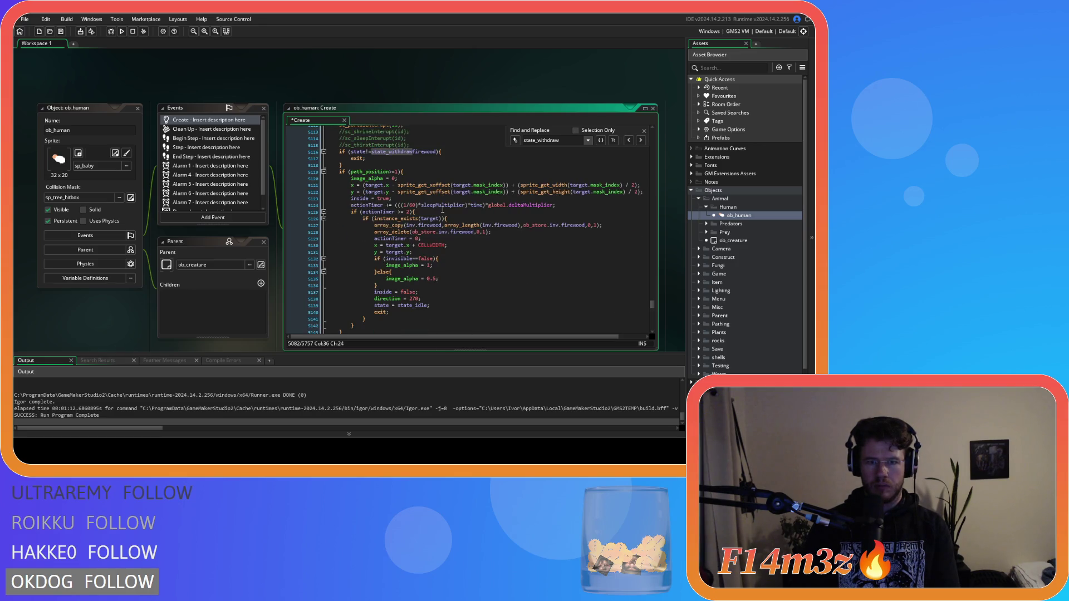
pyautogui.click(407, 212)
# Change the firewood withdraw check on line 5125 to actionTimer>=1 and save.
pyautogui.press('BackSpace')
pyautogui.press('Left')
pyautogui.press('Left')
pyautogui.press('BackSpace')
pyautogui.press('Right')
pyautogui.press('Right')
pyautogui.write('1')
pyautogui.hotkey('ctrl', 's')
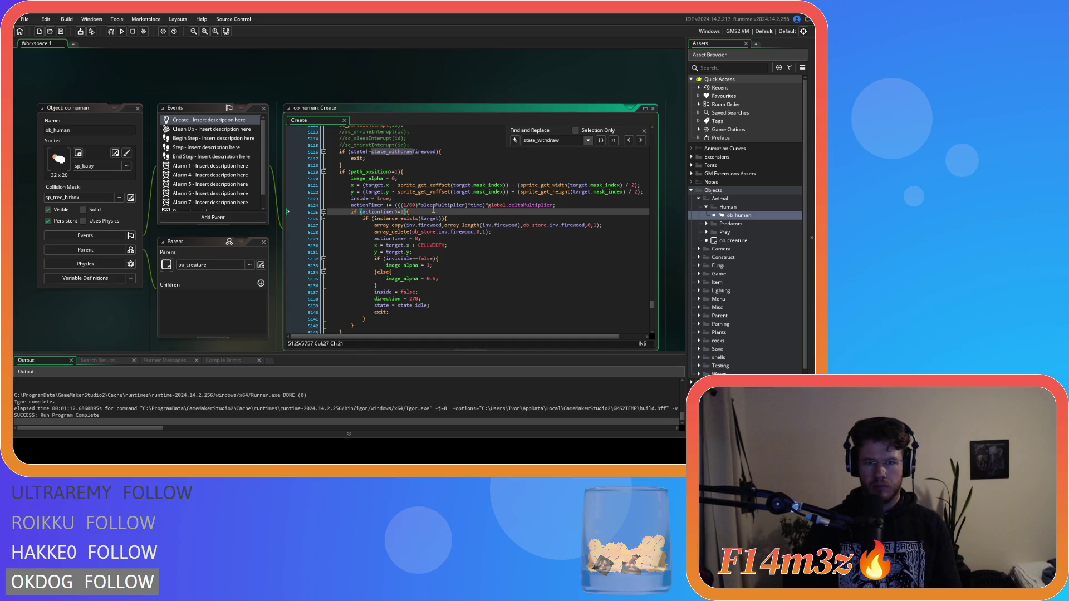
# Tidy the onFire check on line 5168 to onFire==true by removing the spaces.
pyautogui.scroll(-5, 435, 211)
pyautogui.scroll(-5, 434, 209)
pyautogui.scroll(-4, 433, 210)
pyautogui.click(430, 214)
pyautogui.press('Delete')
pyautogui.press('BackSpace')
# Set the fur withdraw check on line 5211 to actionTimer>=1.
pyautogui.scroll(-3, 423, 225)
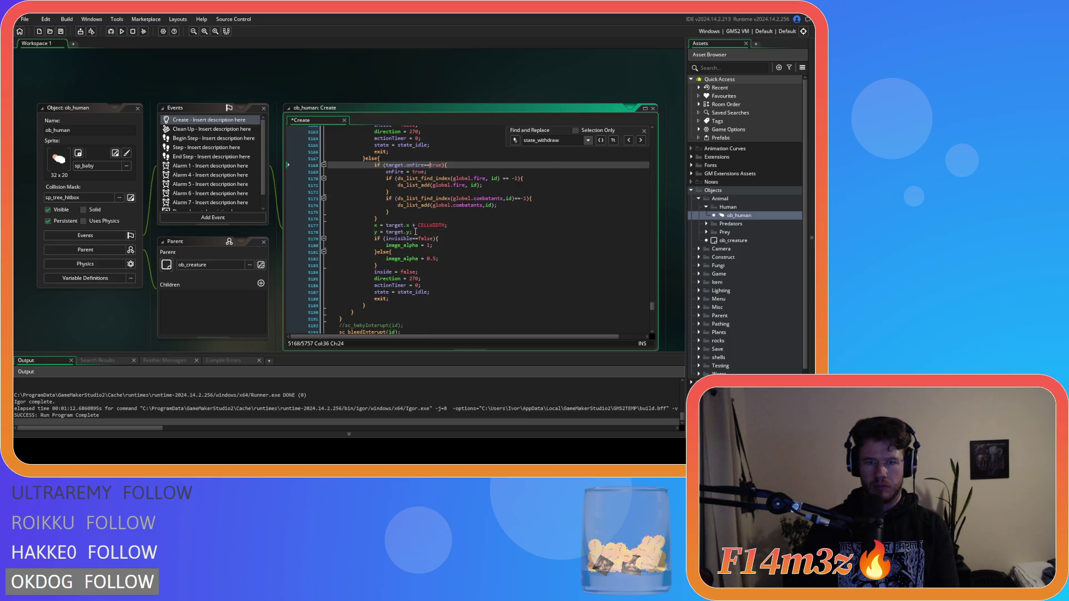
pyautogui.scroll(-6, 431, 232)
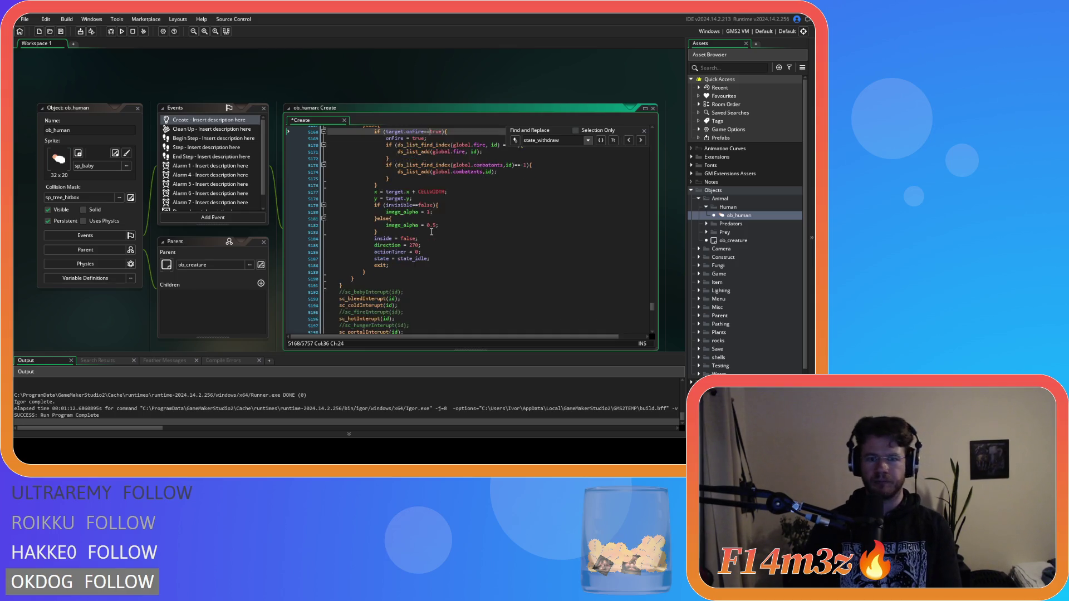
pyautogui.scroll(-5, 432, 232)
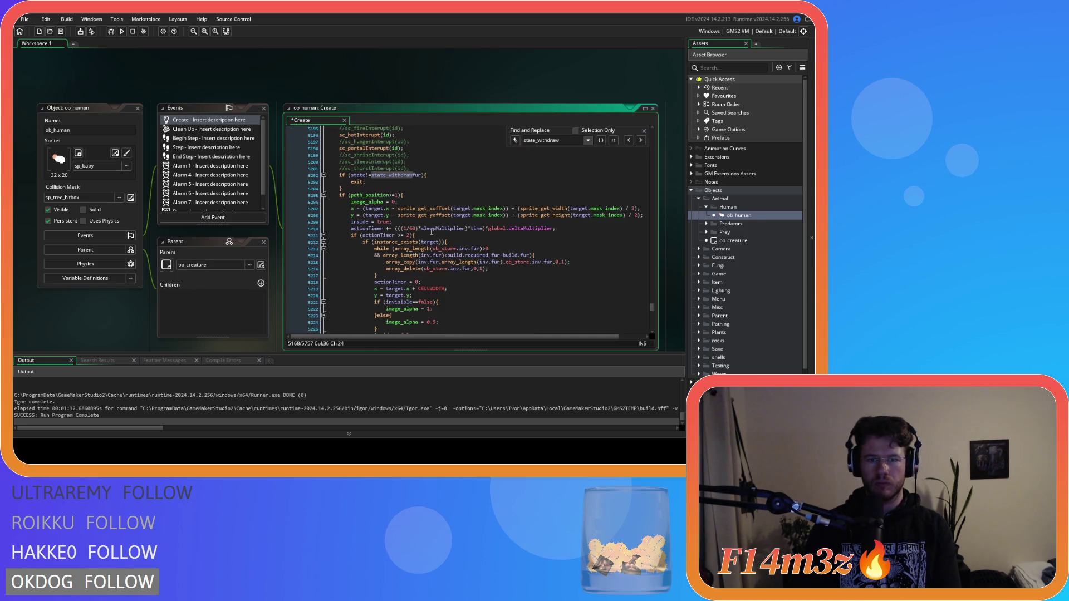
pyautogui.click(396, 235)
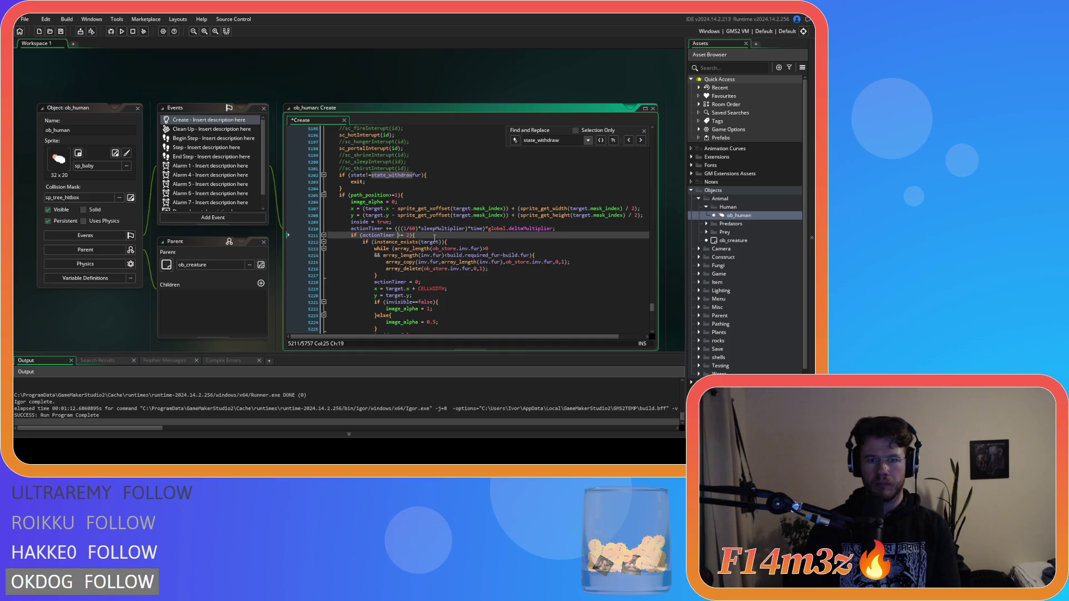
pyautogui.write('1')
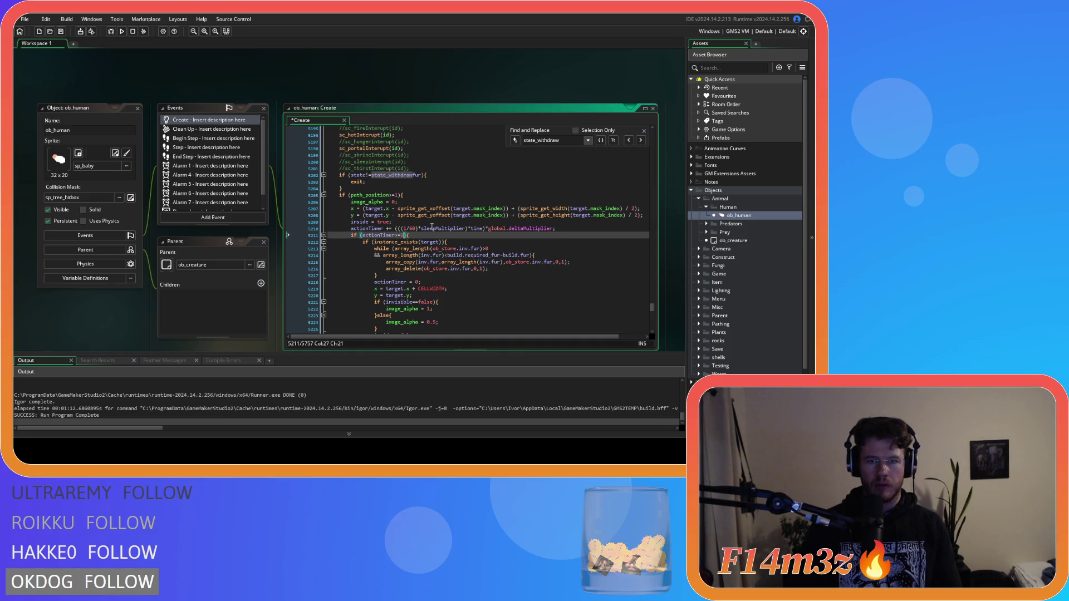
# Set the lumber withdraw check on line 5302 to actionTimer>=1 and save.
pyautogui.scroll(-8, 460, 230)
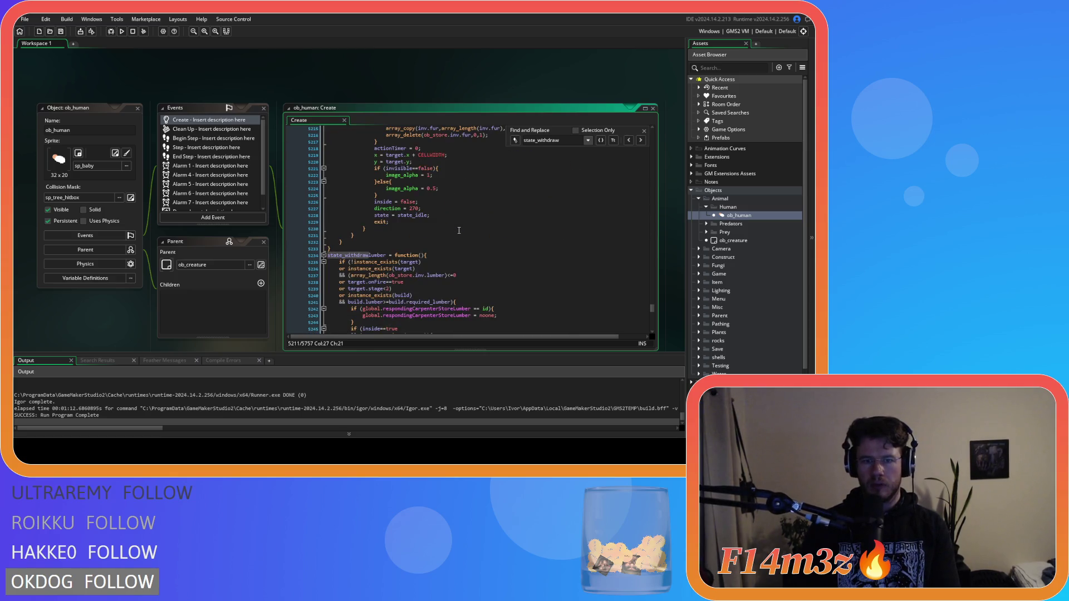
pyautogui.scroll(-2, 447, 234)
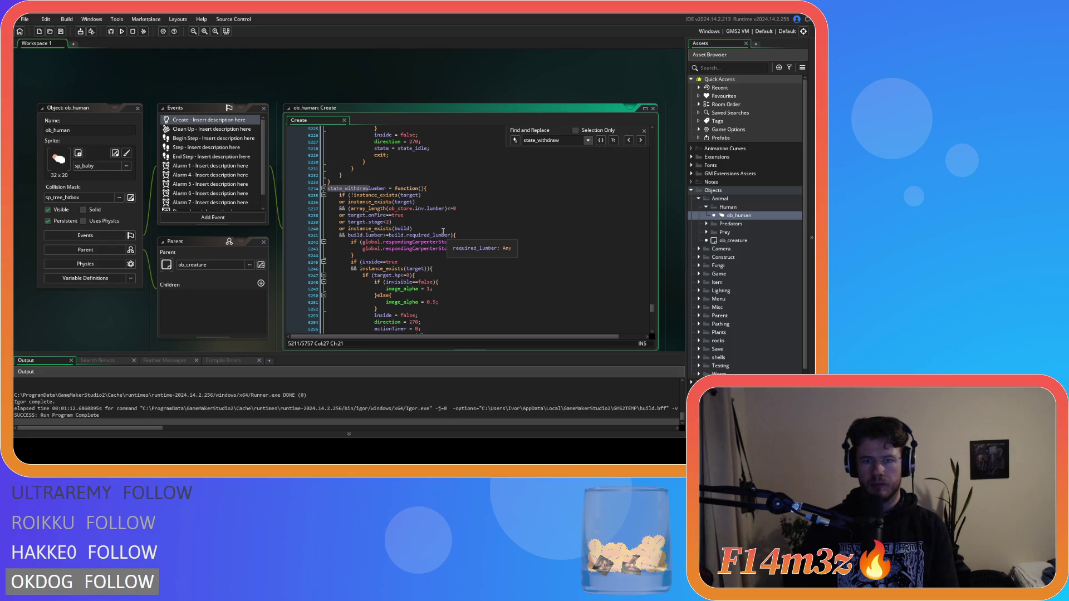
pyautogui.scroll(-3, 443, 232)
pyautogui.scroll(3, 443, 231)
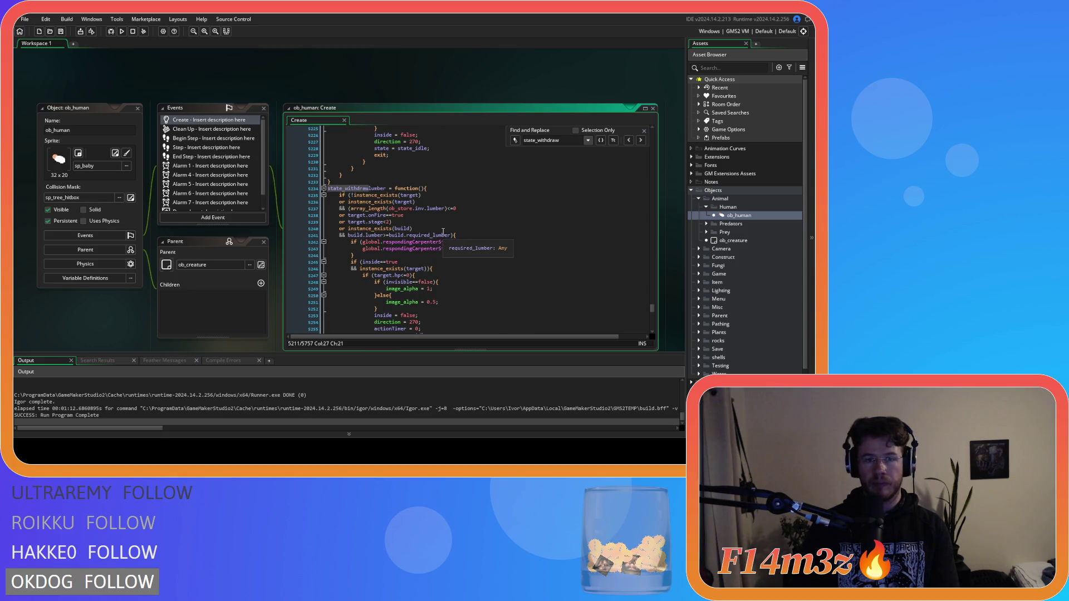
pyautogui.scroll(-4, 443, 232)
pyautogui.scroll(-15, 459, 235)
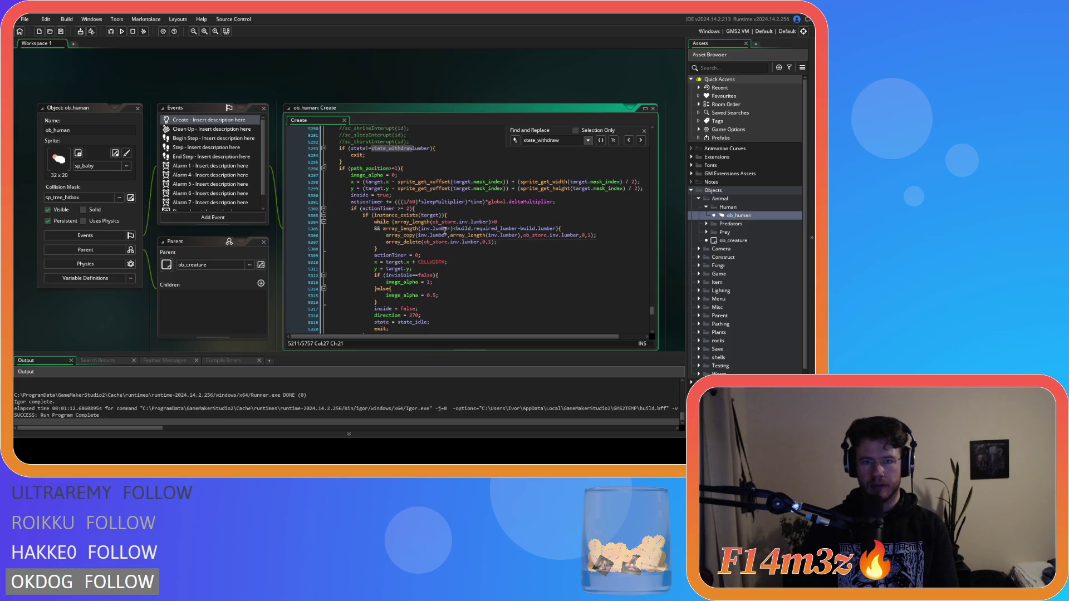
pyautogui.scroll(10, 452, 230)
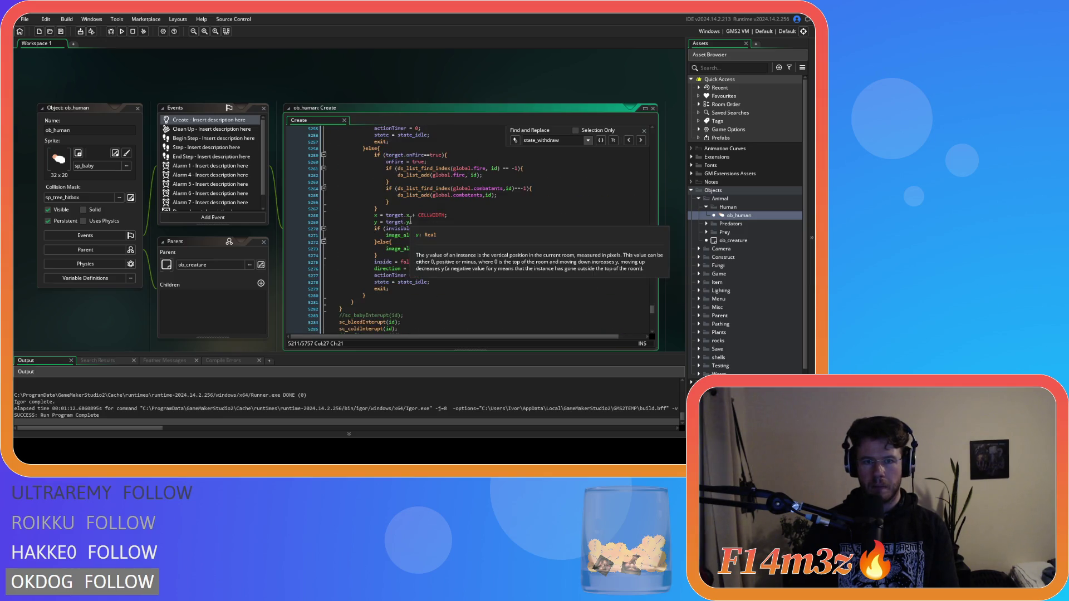
pyautogui.scroll(-10, 410, 228)
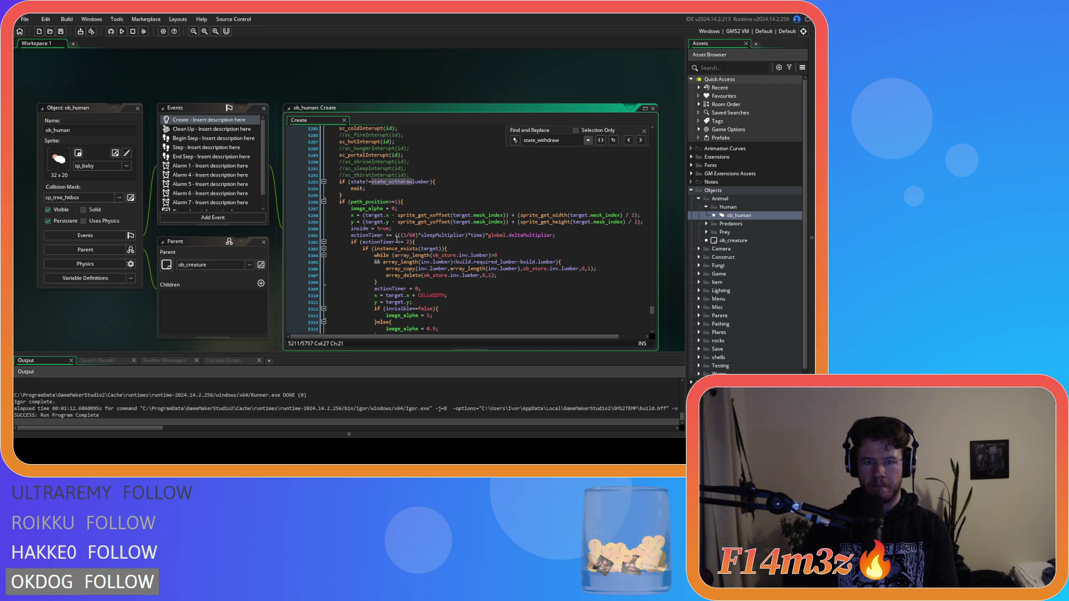
pyautogui.click(399, 241)
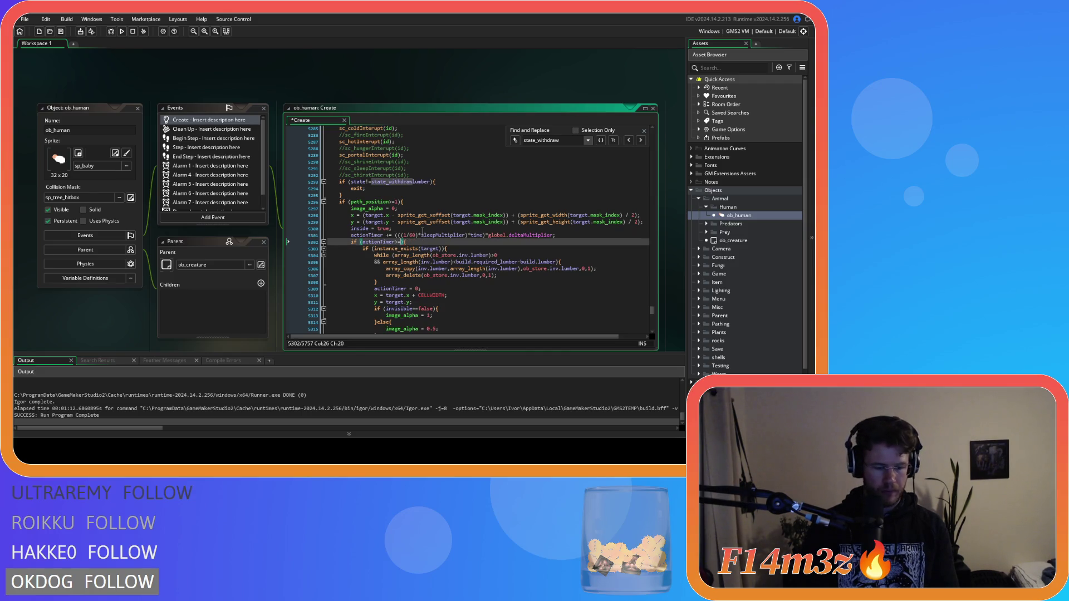
pyautogui.write('1')
pyautogui.hotkey('ctrl', 's')
# Move down to the actionTimer check in the mushroom state.
pyautogui.scroll(-4, 422, 240)
pyautogui.scroll(-6, 421, 242)
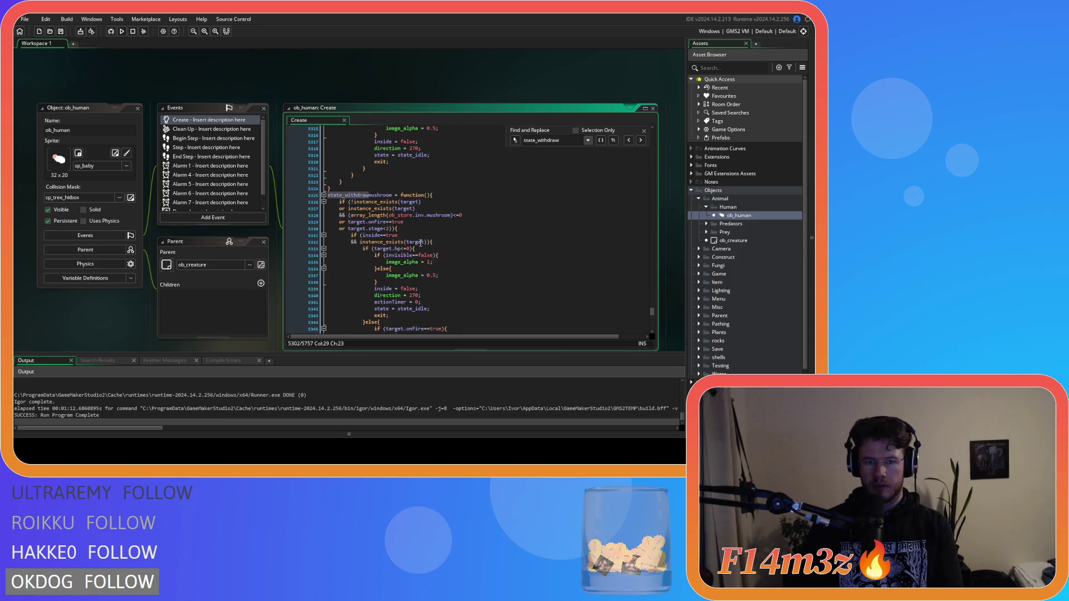
pyautogui.scroll(-7, 421, 241)
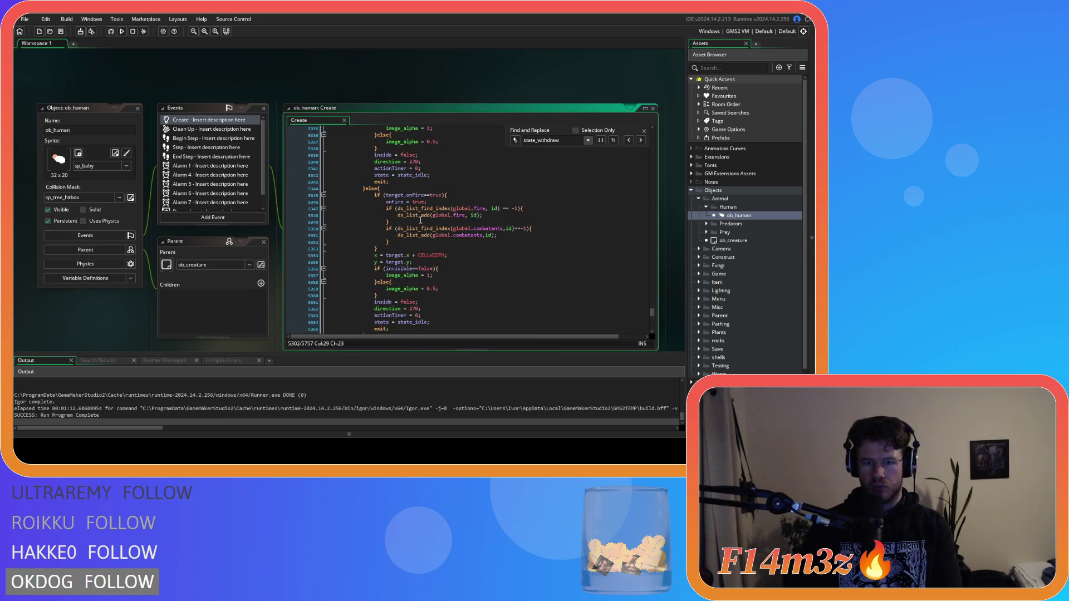
pyautogui.scroll(-4, 430, 219)
pyautogui.scroll(-3, 437, 223)
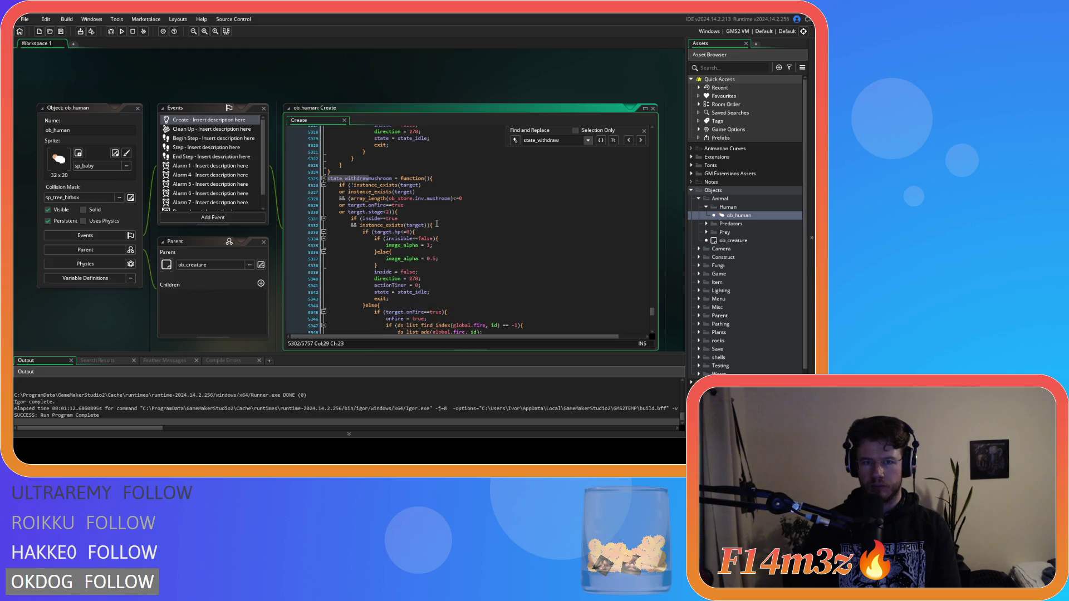
pyautogui.scroll(-10, 437, 223)
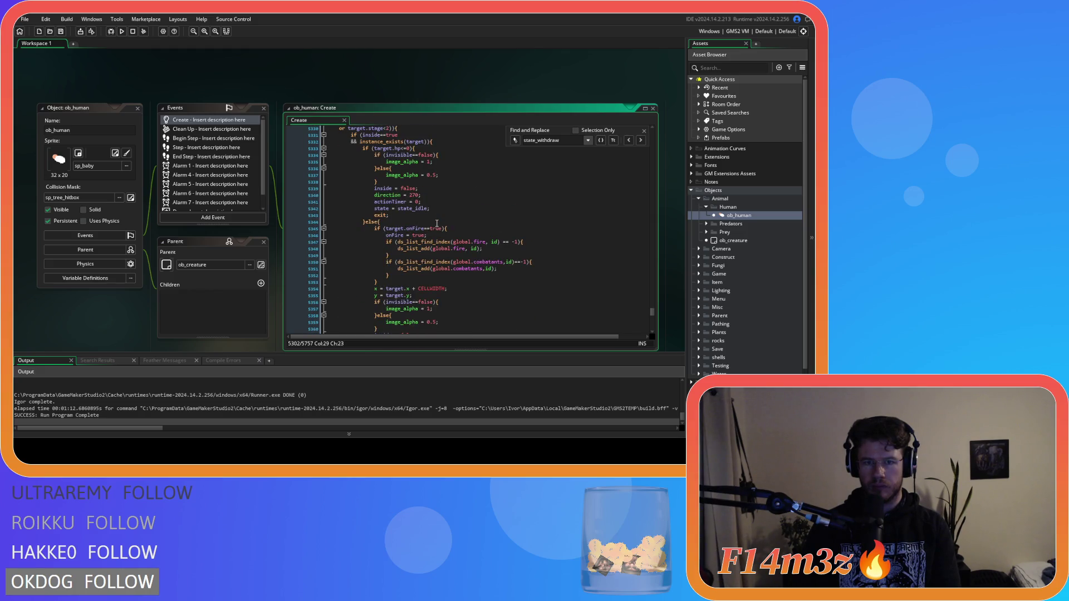
pyautogui.scroll(-3, 415, 225)
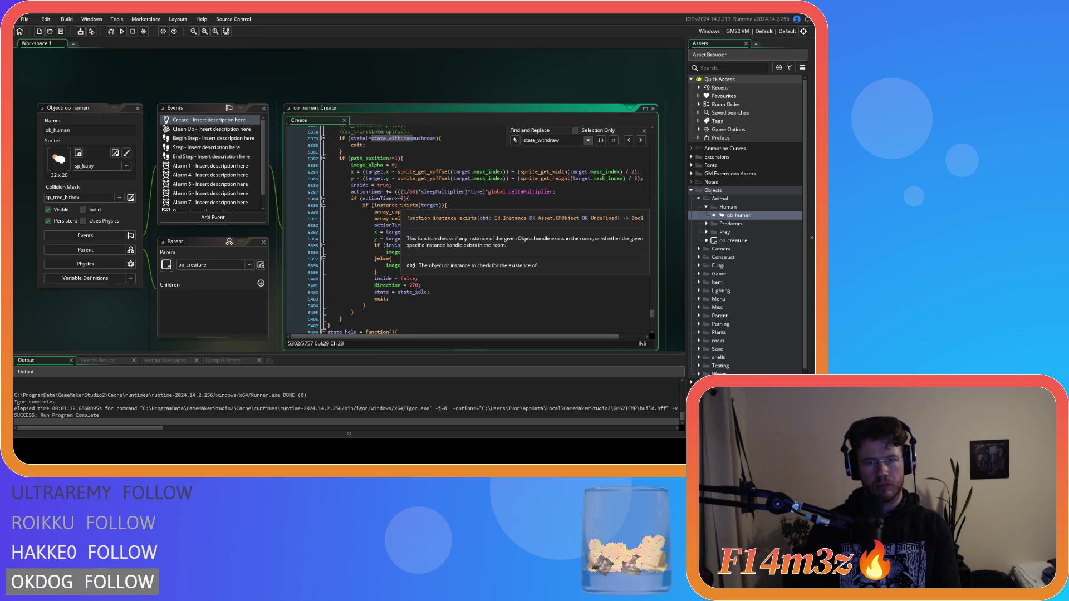
pyautogui.click(401, 198)
# Change the mushroom state's actionTimer threshold from 2 to 1 and save.
pyautogui.press('Delete')
pyautogui.write('1')
pyautogui.hotkey('ctrl', 's')
pyautogui.scroll(-5, 429, 207)
# Search for state_deposit instead of state_withdraw and step to the deposit definitions.
pyautogui.click(446, 198)
pyautogui.moveTo(560, 140); pyautogui.dragTo(539, 140)
pyautogui.write('deposit')
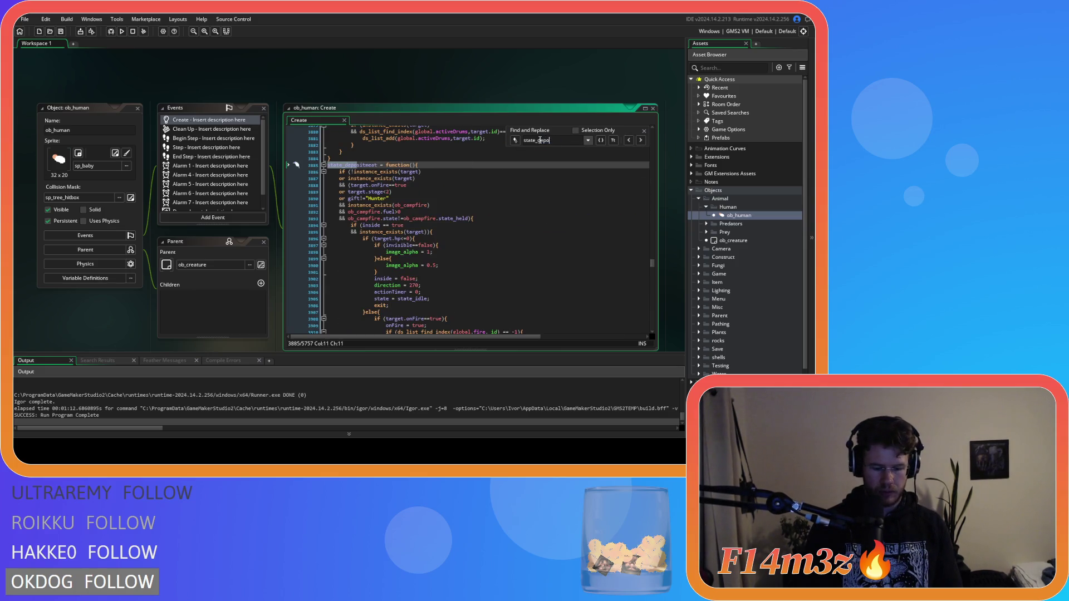
pyautogui.scroll(3, 578, 175)
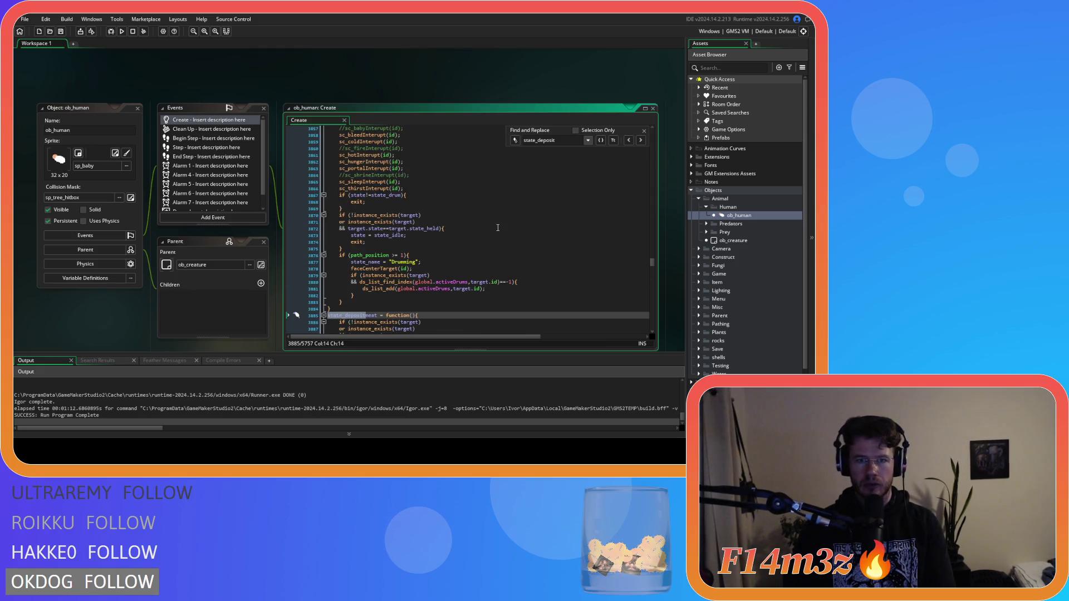
pyautogui.click(641, 140)
pyautogui.click(640, 140)
pyautogui.click(629, 141)
pyautogui.click(640, 140)
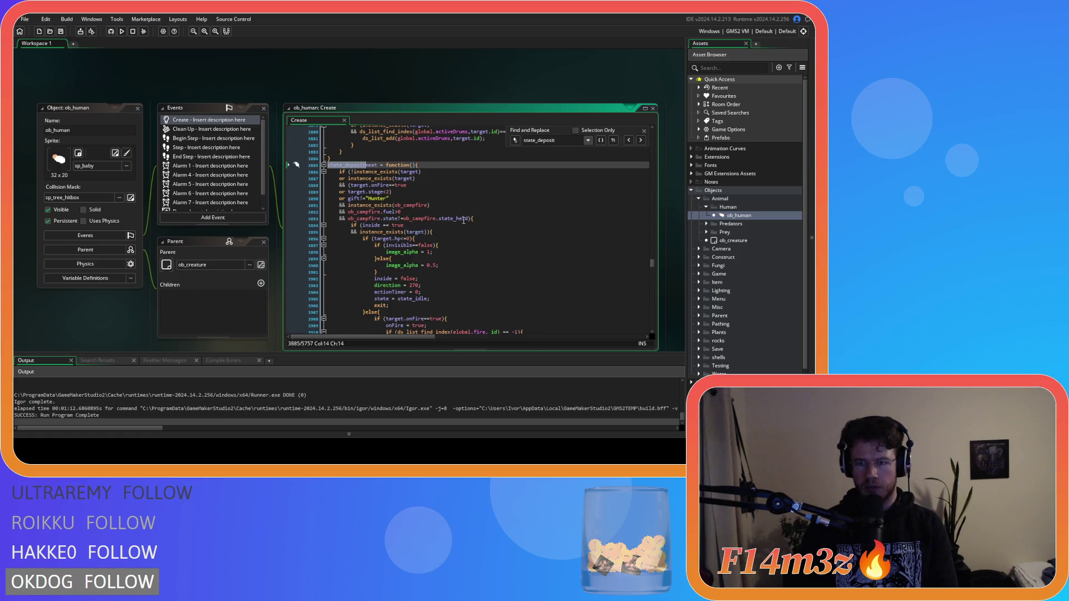
# Check the deposit actionTimer test on line 3952 and the onFire test on line 4000.
pyautogui.scroll(-15, 442, 224)
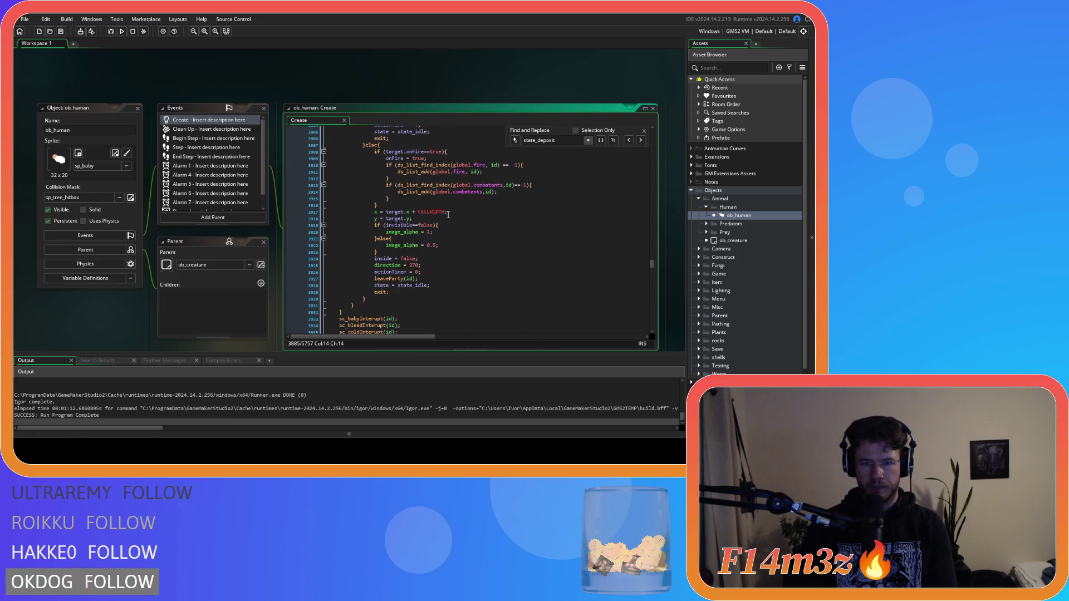
pyautogui.scroll(-3, 448, 215)
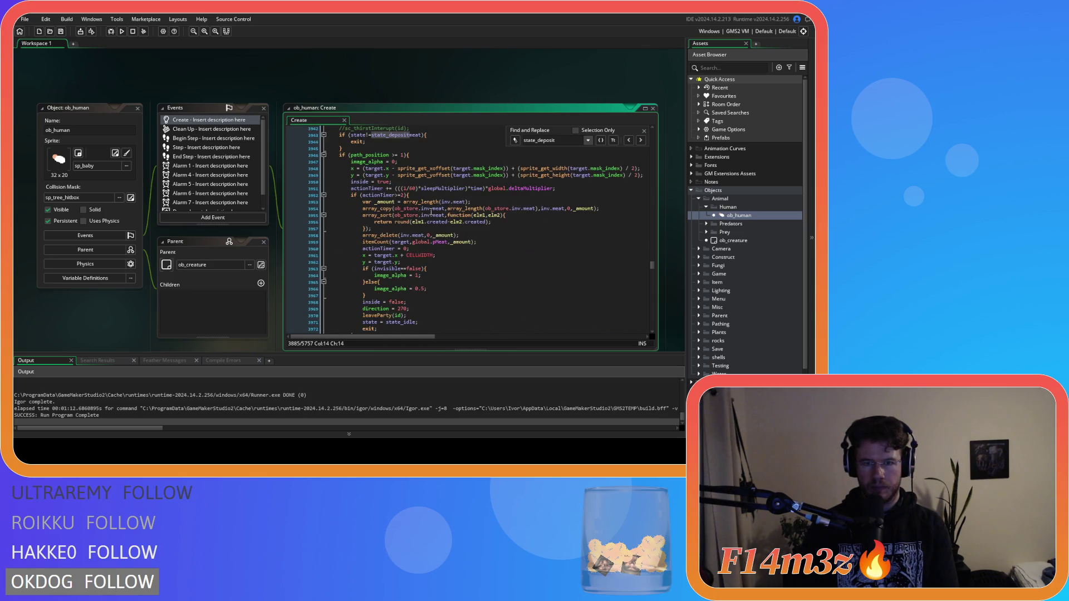
pyautogui.click(402, 195)
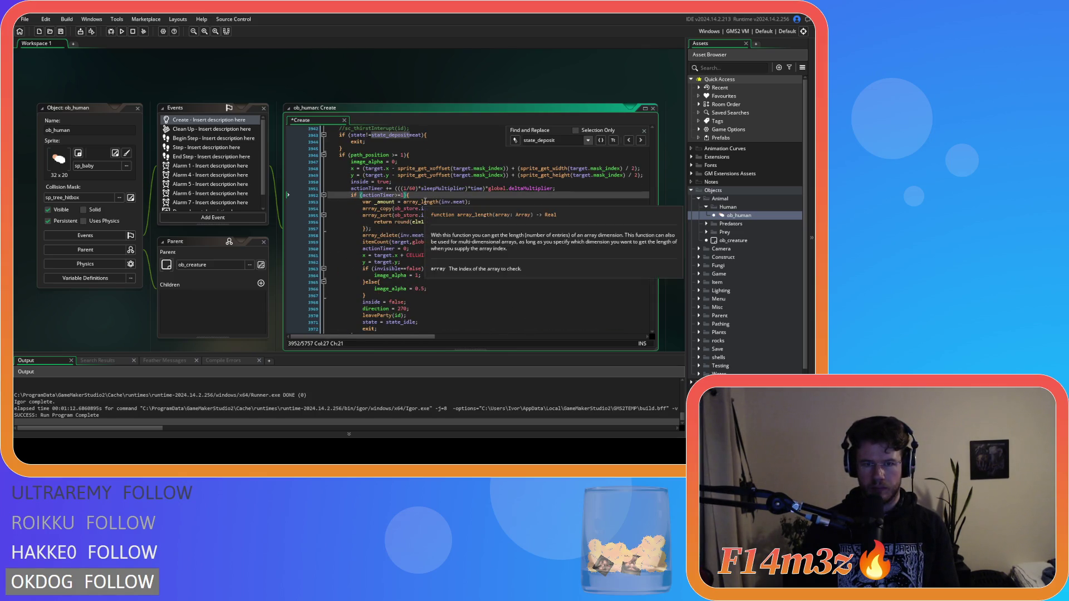
pyautogui.scroll(-9, 417, 200)
pyautogui.scroll(-6, 425, 201)
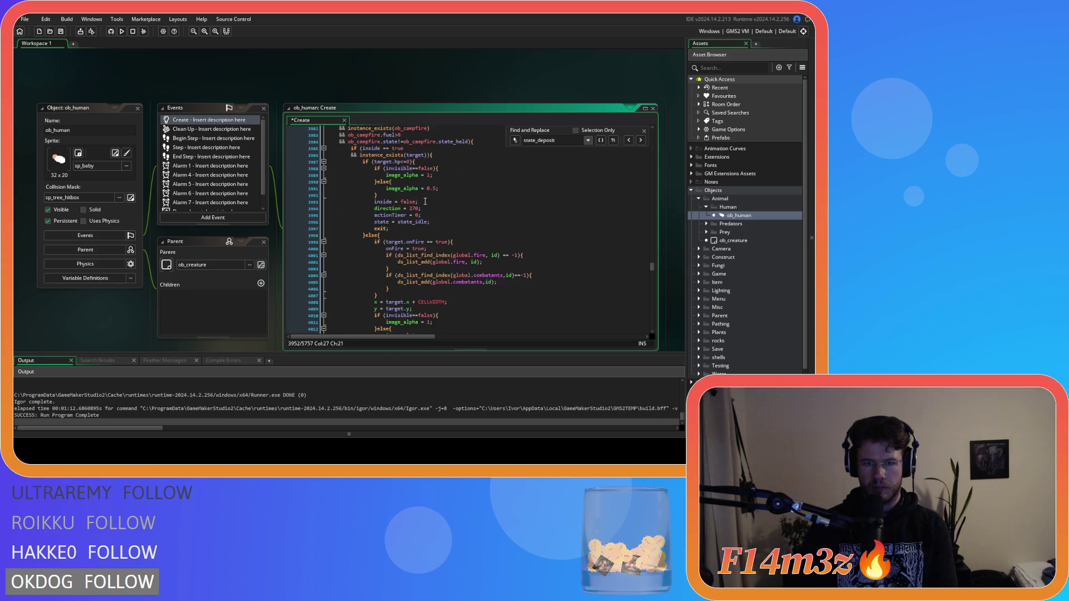
pyautogui.click(443, 197)
pyautogui.press('Up')
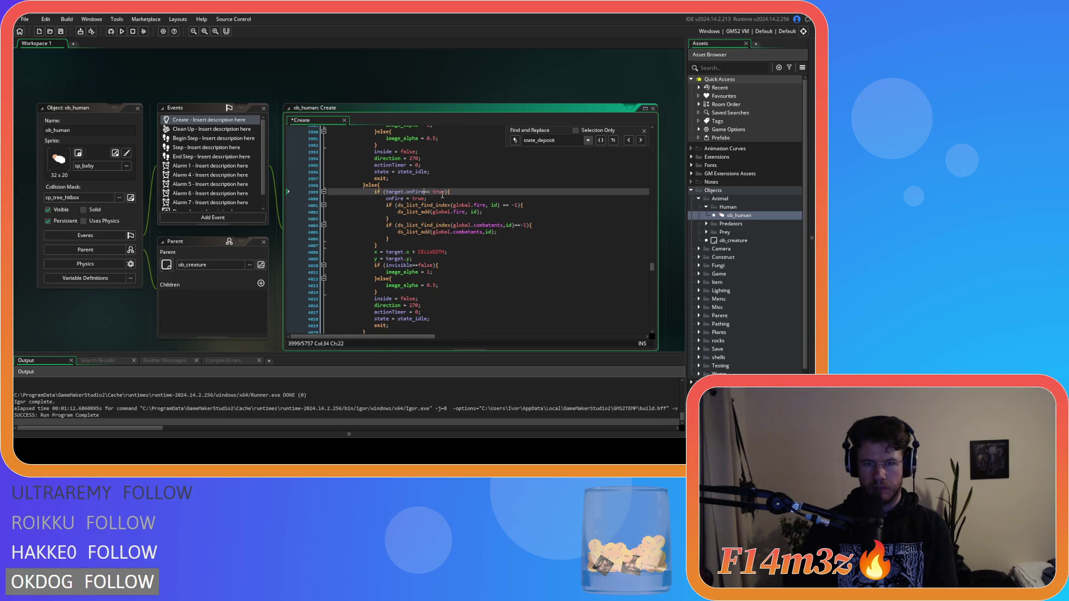
# Set state_depositfish's check to actionTimer>=1 and save the Create event.
pyautogui.scroll(-10, 443, 195)
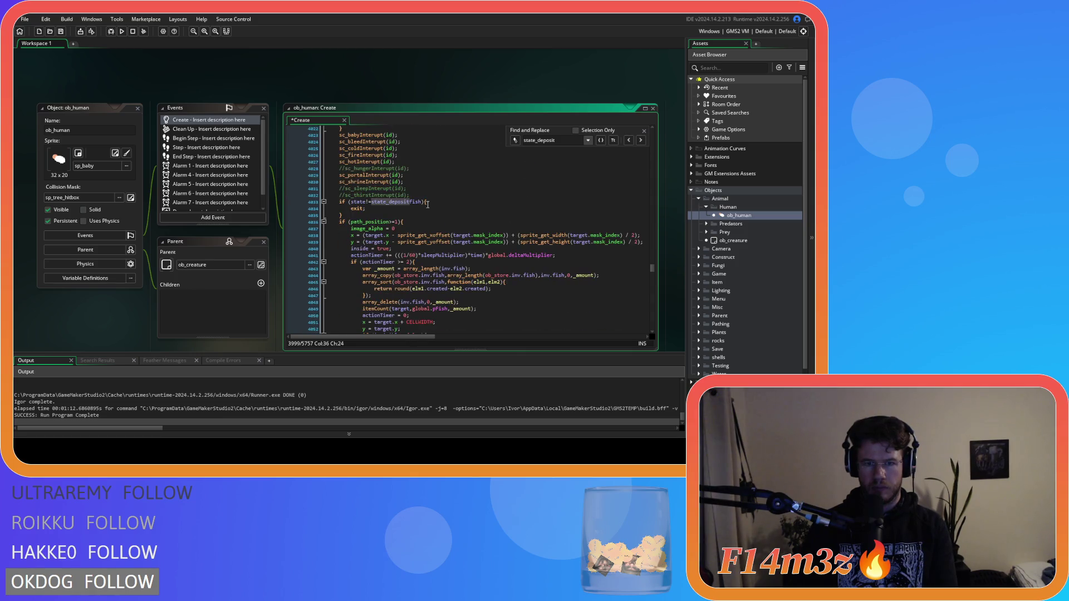
pyautogui.scroll(-3, 427, 205)
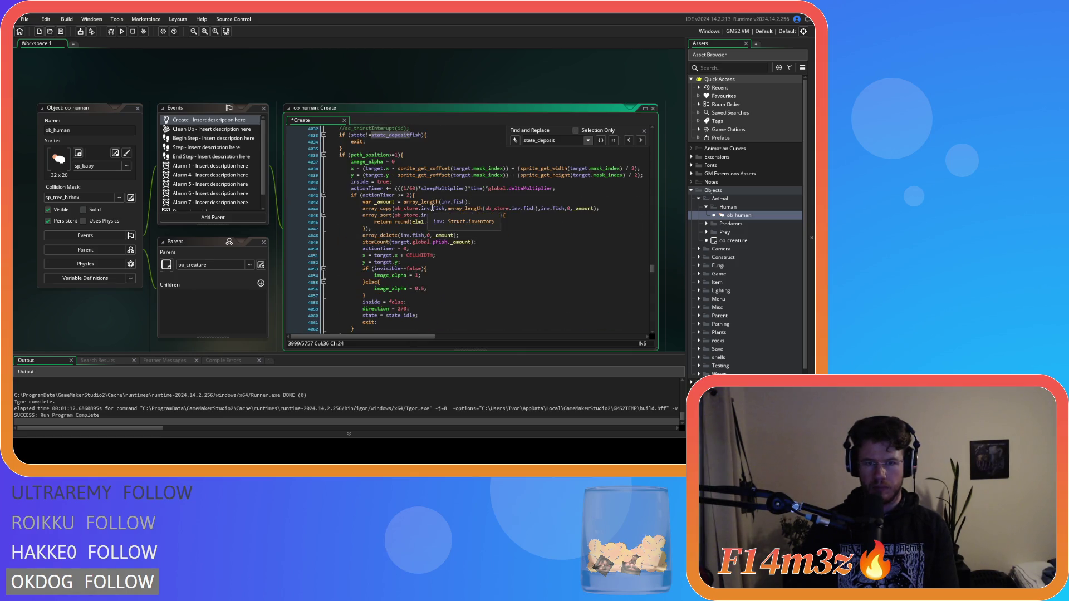
pyautogui.click(405, 196)
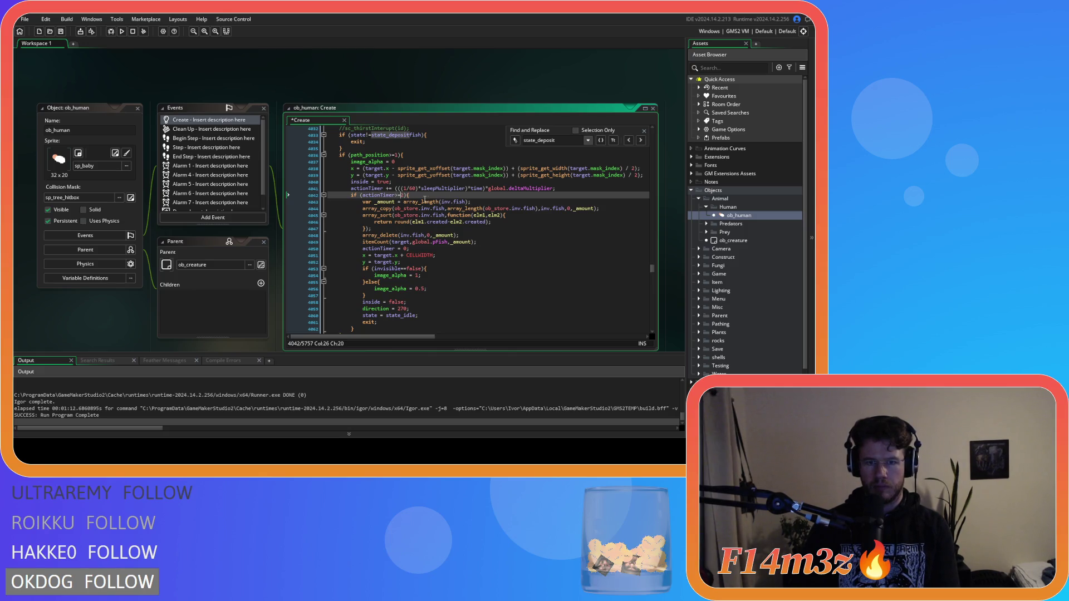
pyautogui.write('1')
pyautogui.hotkey('ctrl', 's')
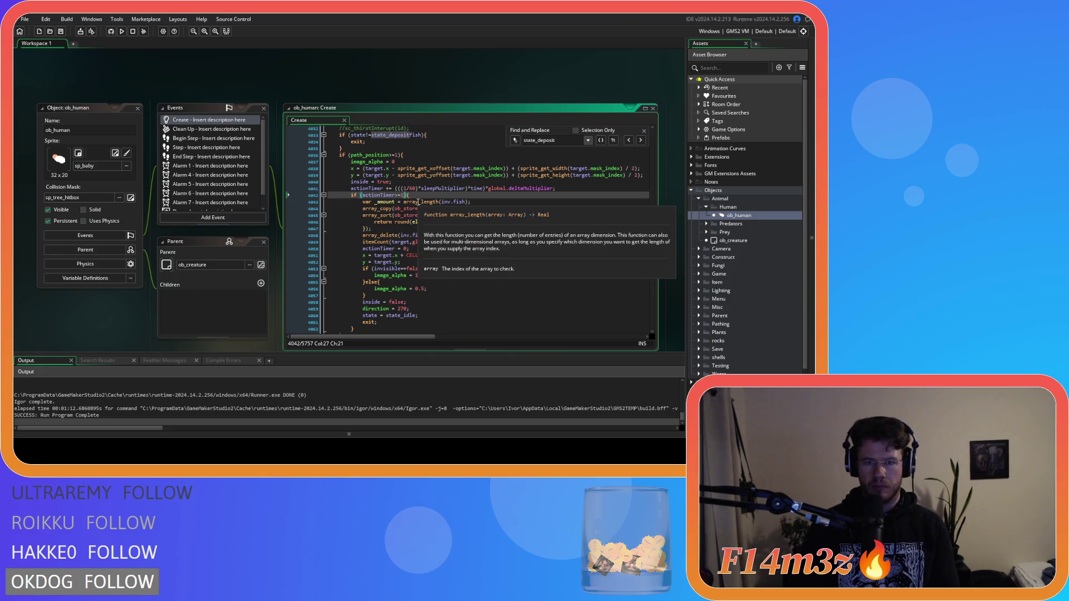
pyautogui.scroll(-5, 418, 200)
pyautogui.scroll(-1, 418, 201)
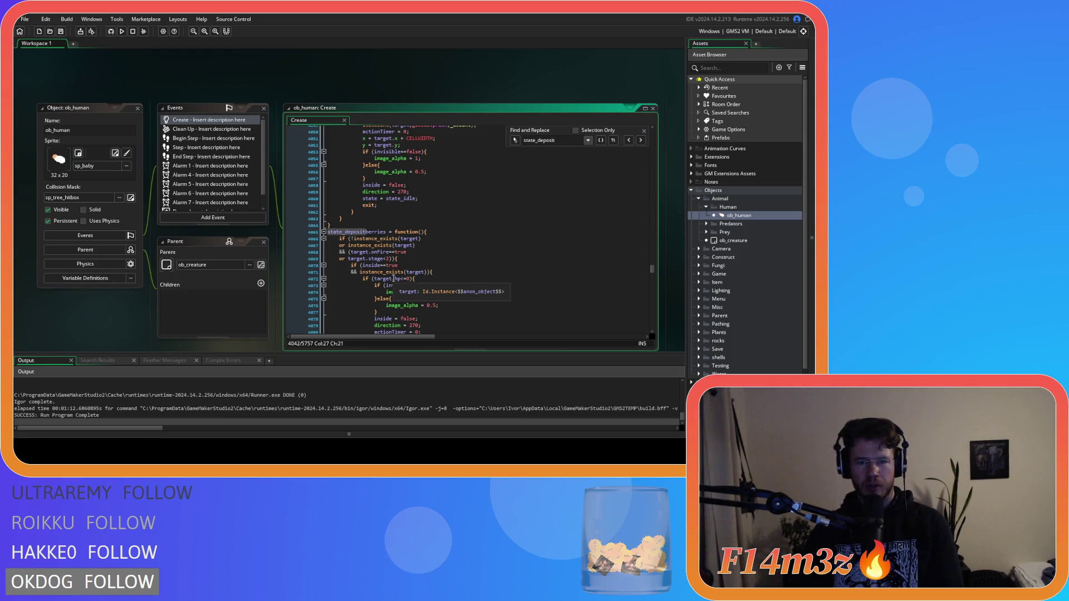
# Tidy the berry deposit onFire check to onFire==true.
pyautogui.scroll(-7, 406, 276)
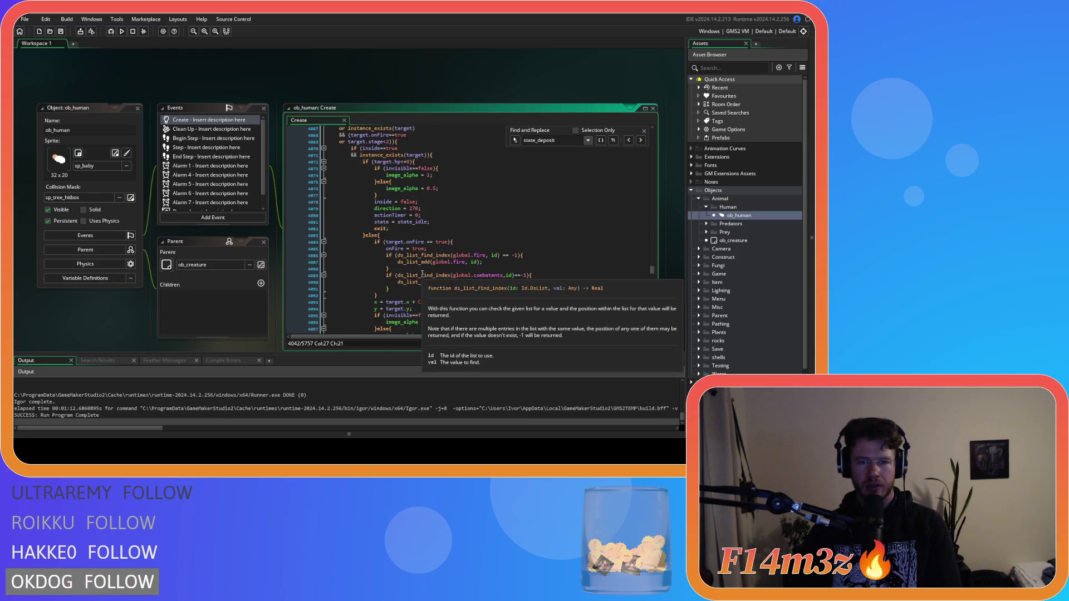
pyautogui.click(426, 225)
pyautogui.press('BackSpace')
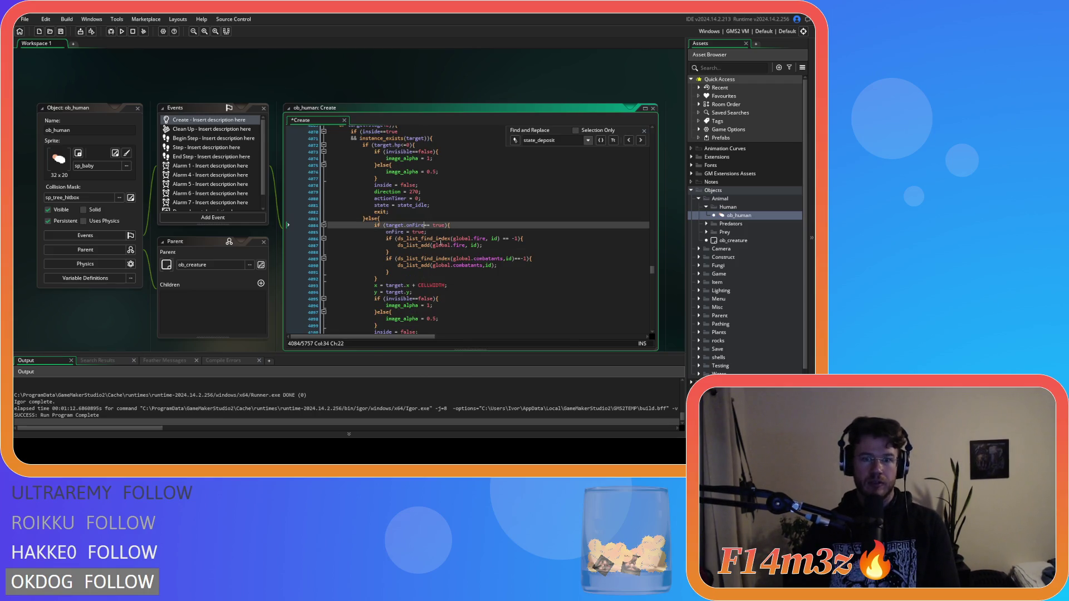
pyautogui.press('Delete')
# Set state_depositberries' timer check to actionTimer>=1 and save.
pyautogui.scroll(-3, 440, 243)
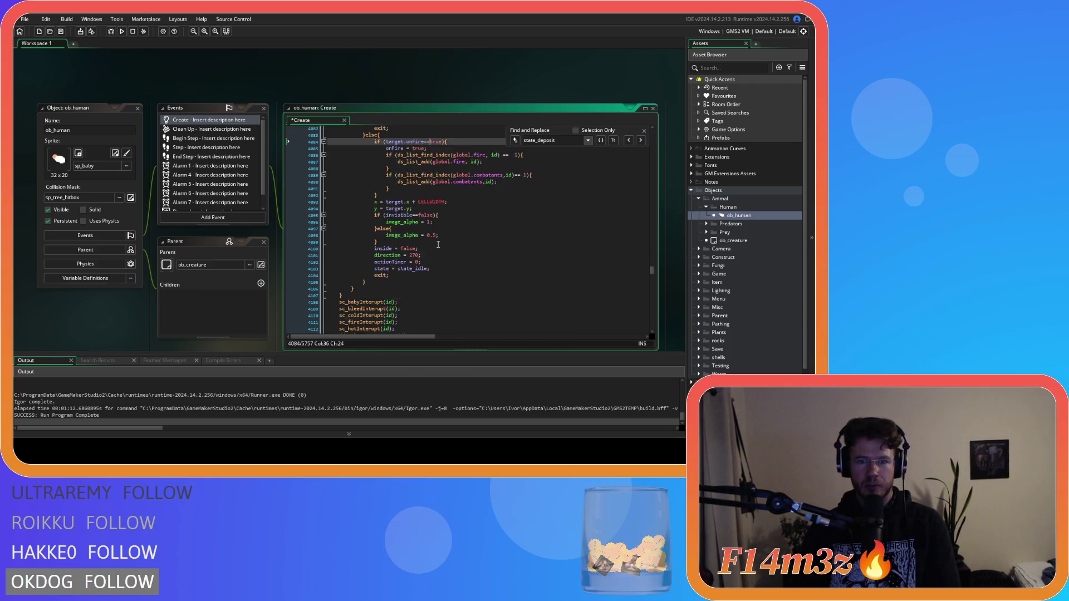
pyautogui.scroll(-9, 438, 245)
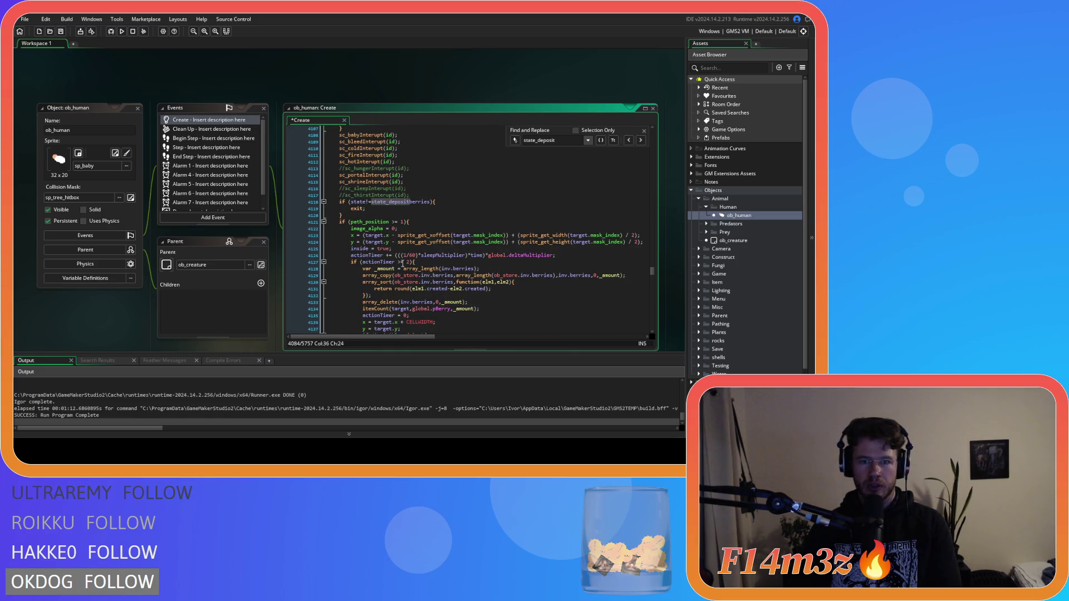
pyautogui.click(398, 262)
pyautogui.press('BackSpace')
pyautogui.press('Delete')
pyautogui.write('1')
pyautogui.hotkey('ctrl', 's')
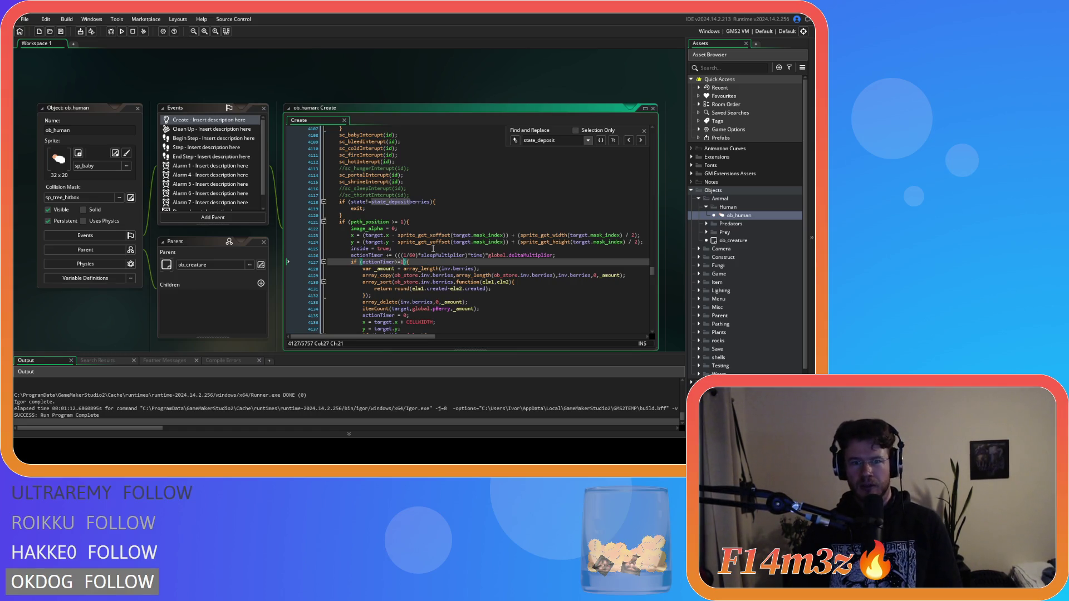
pyautogui.scroll(-9, 433, 248)
pyautogui.scroll(-5, 434, 248)
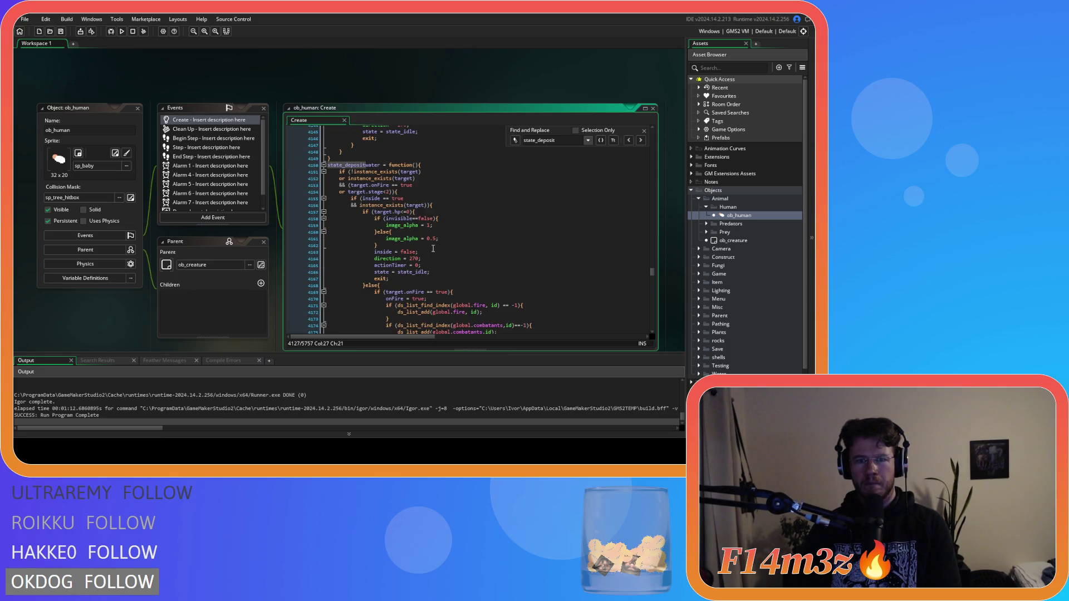
# Fix the water deposit's onFire = true assignment into the comparison onFire==true.
pyautogui.click(427, 259)
pyautogui.press('Delete')
pyautogui.press('Delete')
pyautogui.press('Delete')
pyautogui.write('==')
pyautogui.scroll(-12, 459, 241)
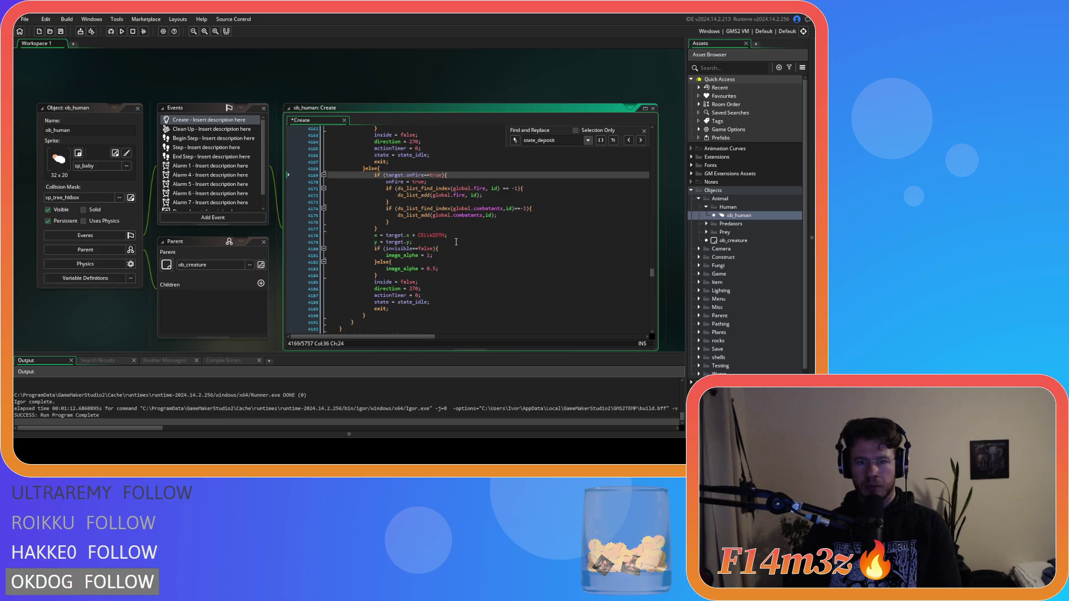
pyautogui.scroll(1, 454, 243)
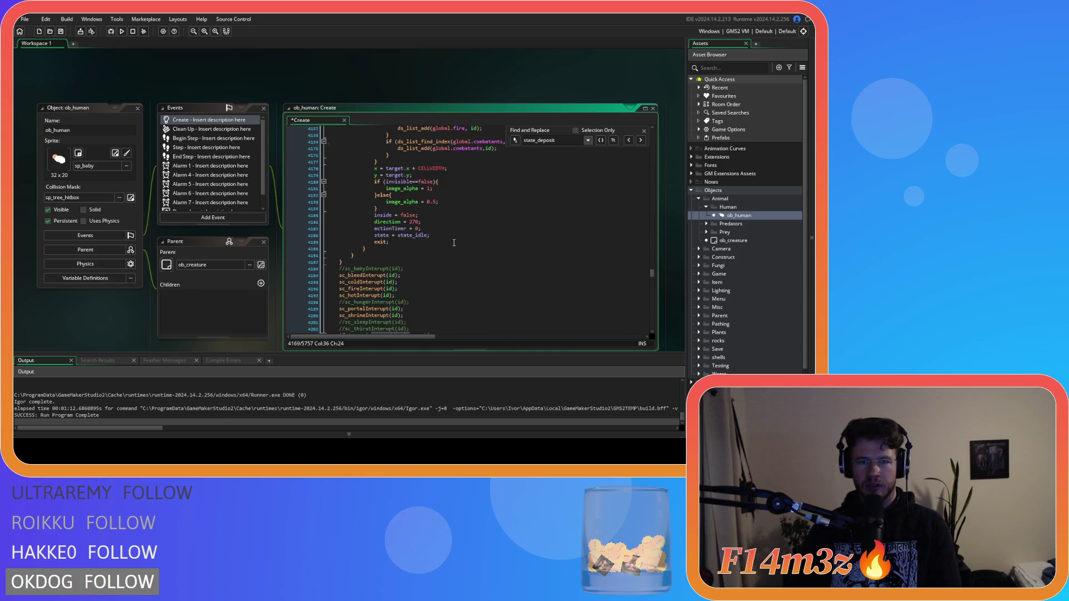
pyautogui.scroll(-4, 453, 243)
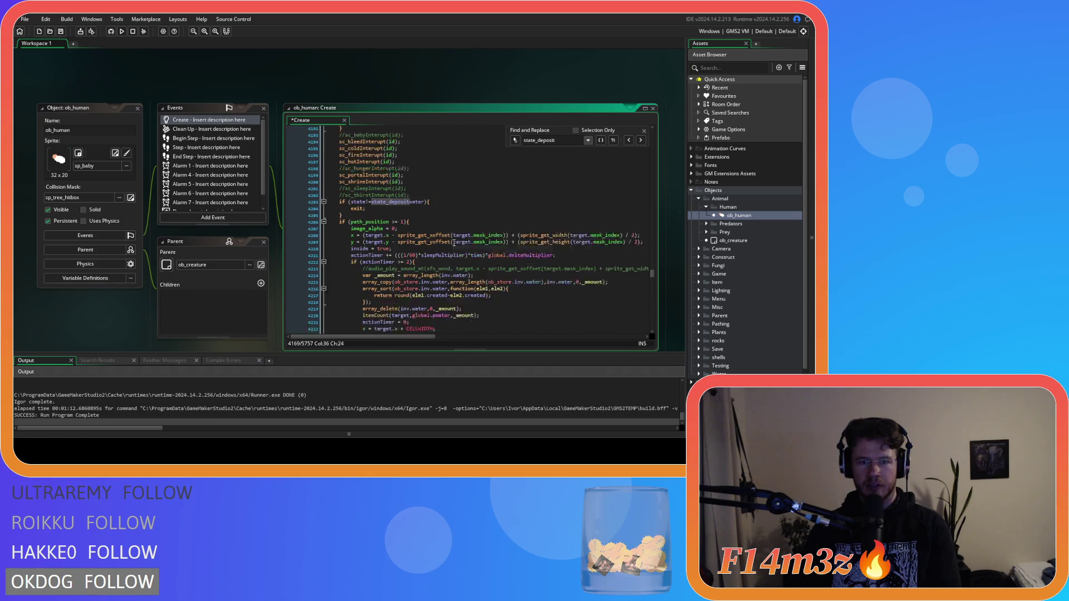
# Set state_depositwater's timer check to actionTimer>=1 and save.
pyautogui.click(404, 229)
pyautogui.press('BackSpace')
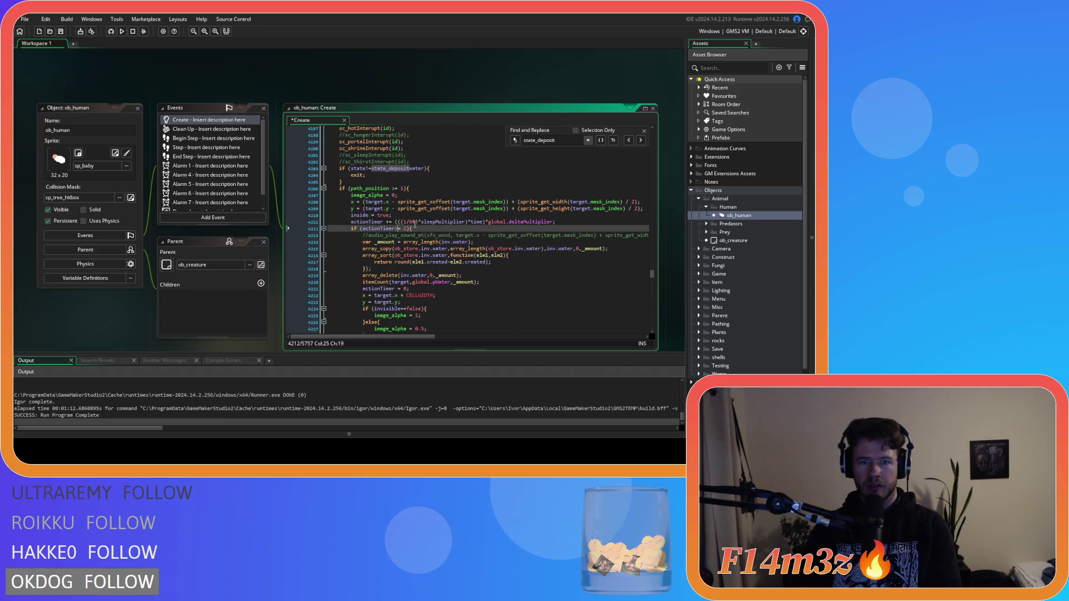
pyautogui.write('>')
pyautogui.press('Delete')
pyautogui.write('1')
pyautogui.hotkey('ctrl', 's')
pyautogui.scroll(5, 420, 218)
pyautogui.scroll(-10, 420, 218)
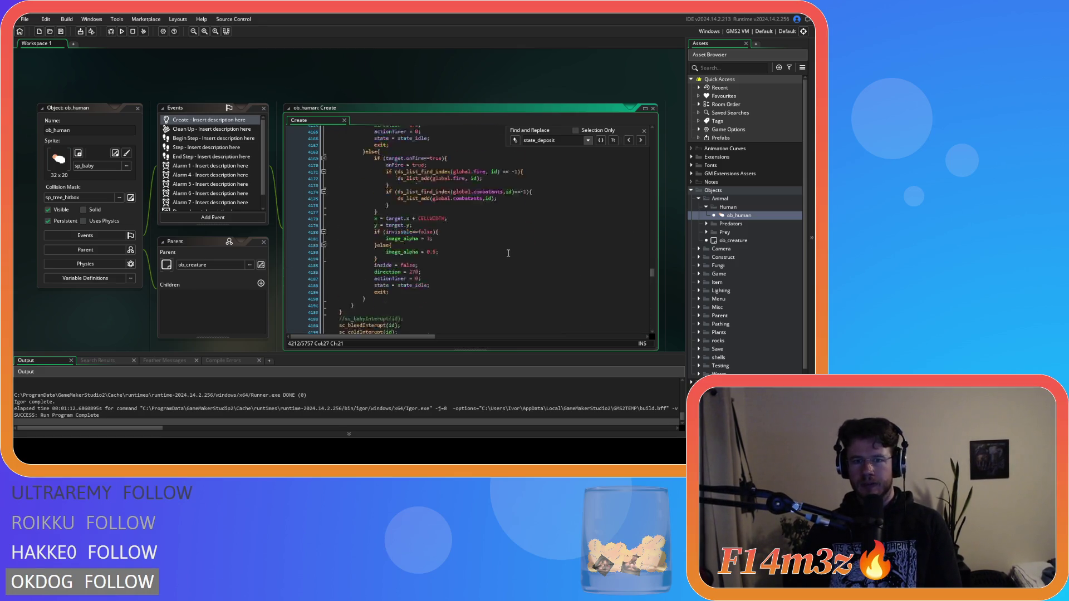
pyautogui.scroll(-3, 508, 253)
pyautogui.scroll(-6, 448, 228)
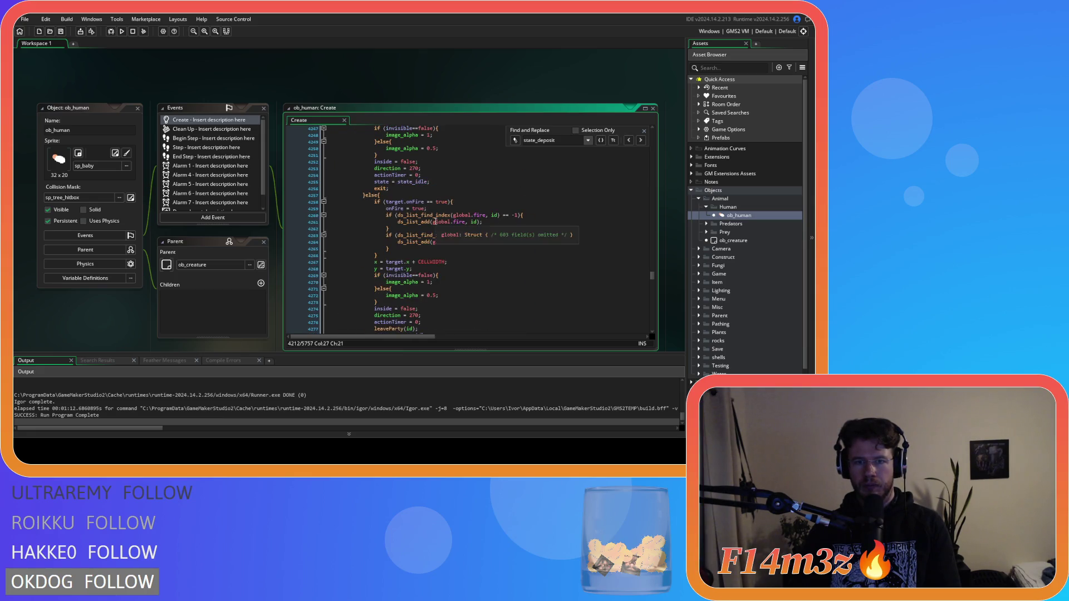
# Tighten the fur deposit onFire and path_position checks and change its timer threshold to 1.
pyautogui.click(431, 202)
pyautogui.press('Delete')
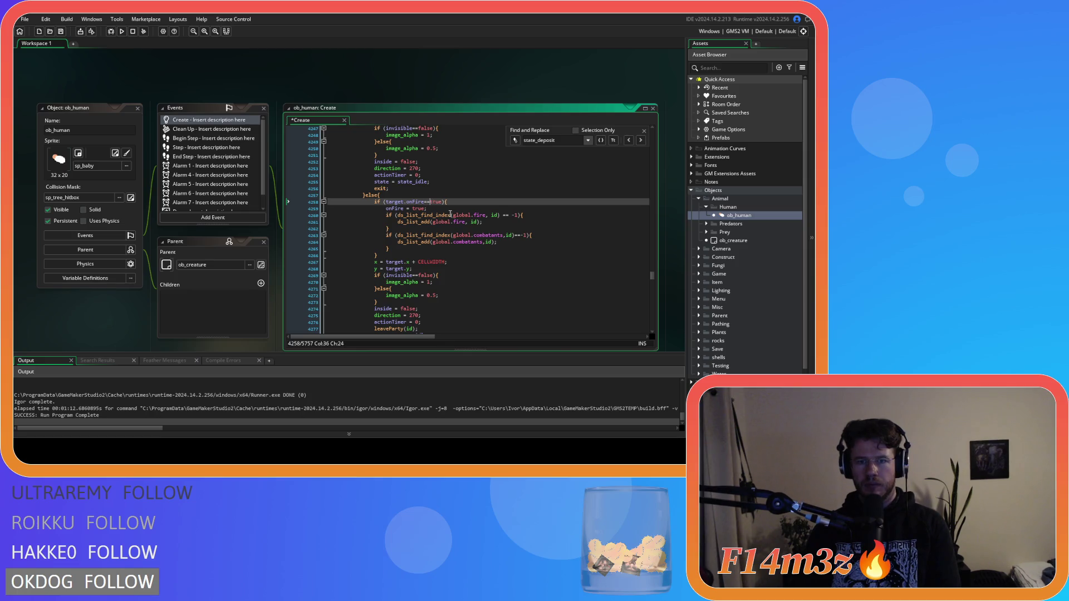
pyautogui.scroll(-8, 451, 213)
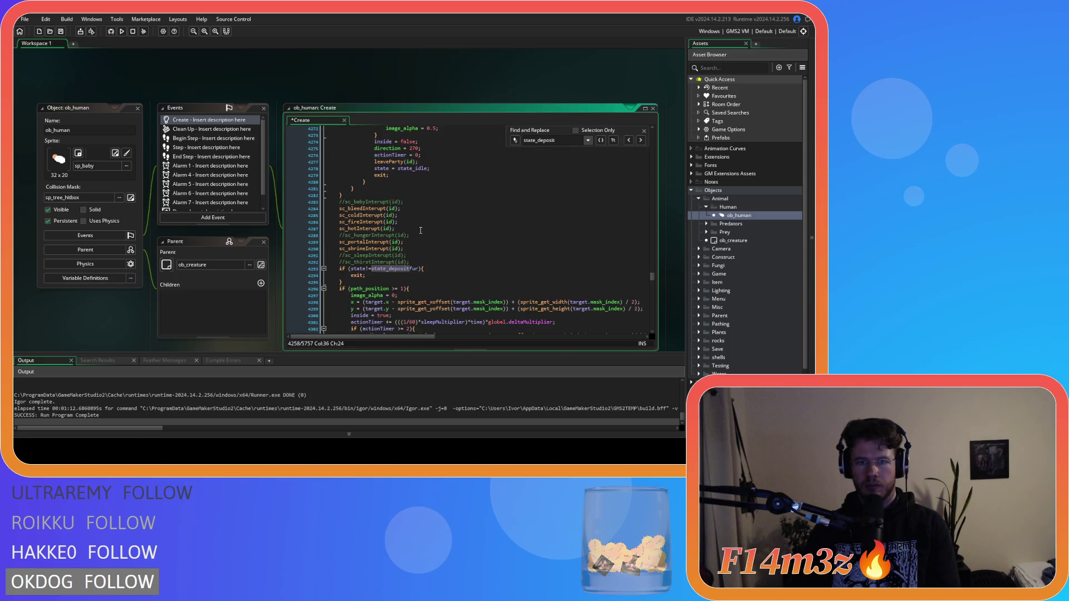
pyautogui.scroll(-3, 421, 230)
pyautogui.click(389, 222)
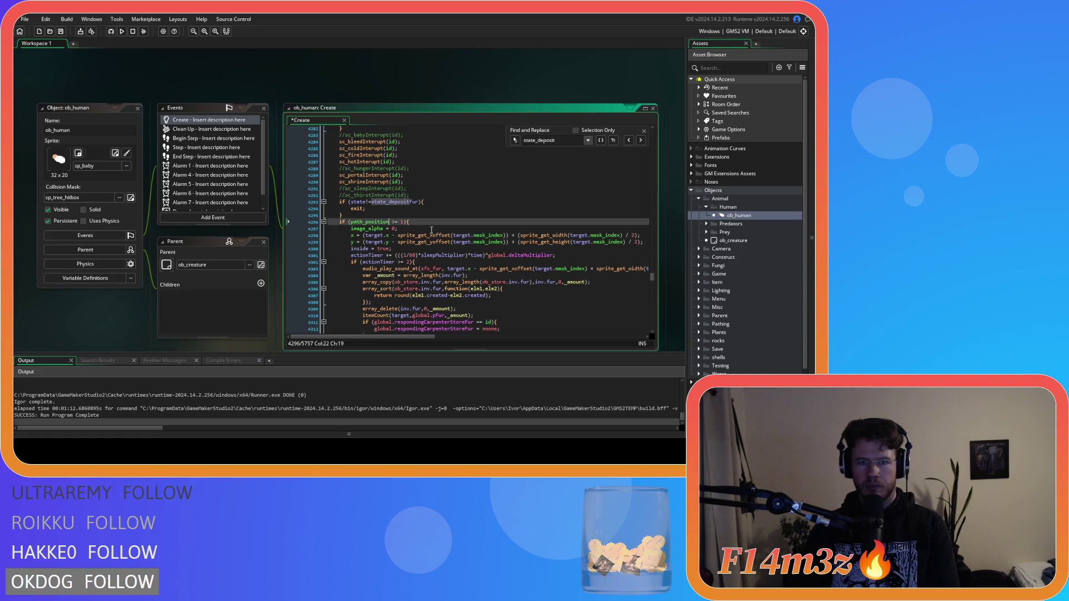
pyautogui.press('Right')
pyautogui.scroll(-2, 425, 216)
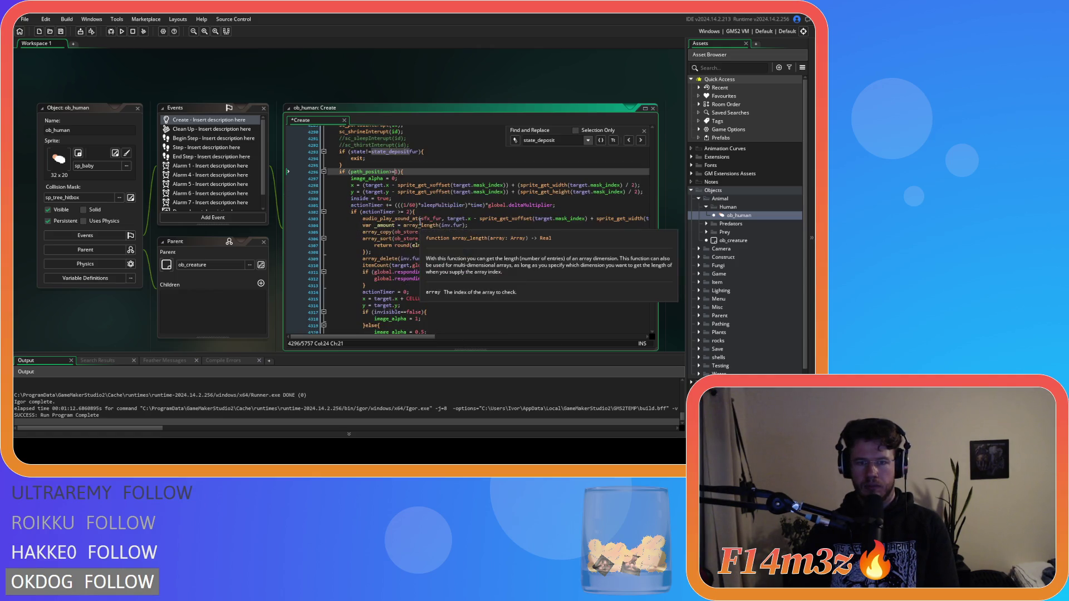
pyautogui.click(396, 212)
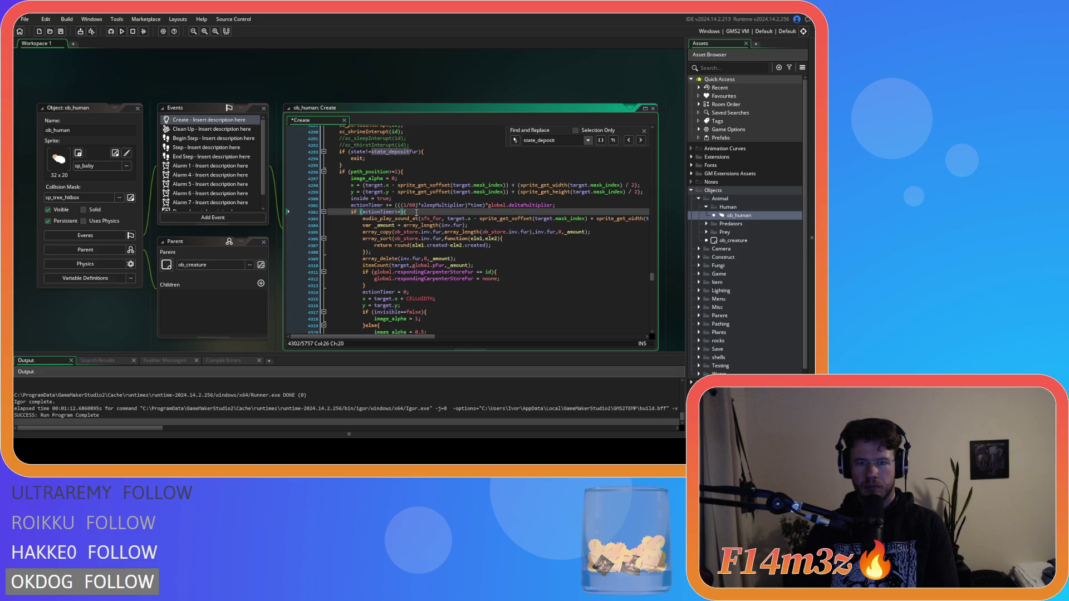
pyautogui.write('31')
pyautogui.scroll(-3, 419, 211)
pyautogui.scroll(-6, 419, 210)
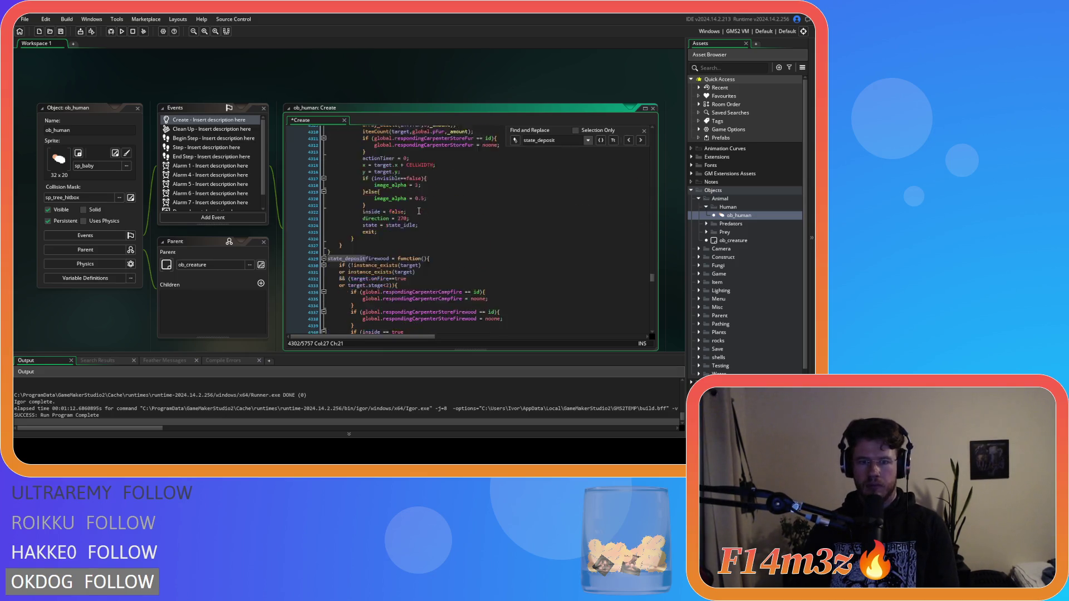
pyautogui.scroll(-2, 401, 216)
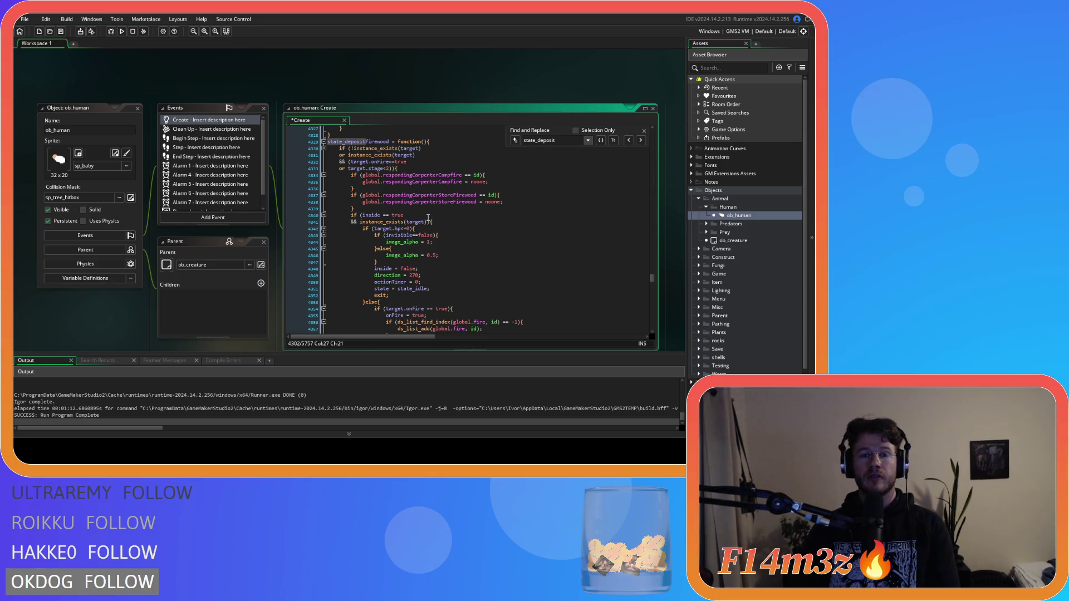
pyautogui.scroll(-4, 434, 234)
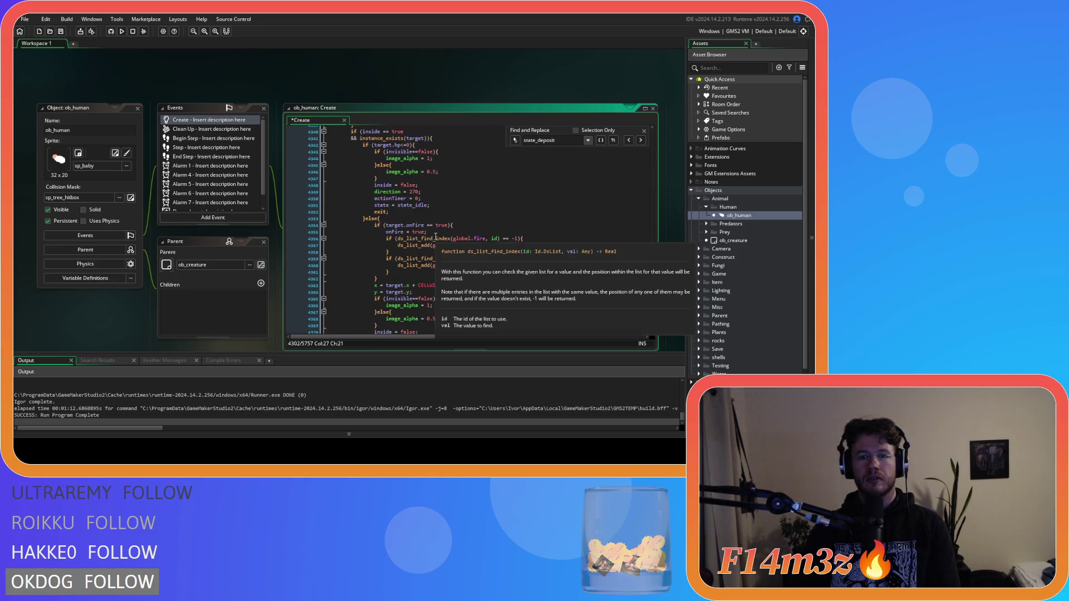
# Tighten the firewood deposit onFire and path_position checks, set its timer to >=1, and save.
pyautogui.click(426, 226)
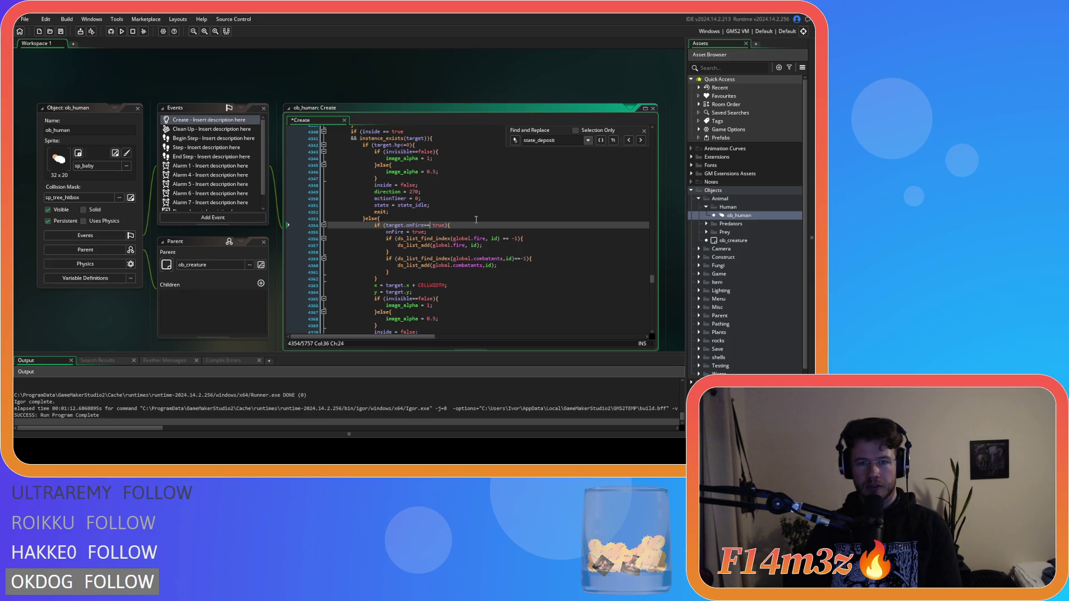
pyautogui.press('Delete')
pyautogui.scroll(-4, 468, 220)
pyautogui.scroll(-6, 457, 223)
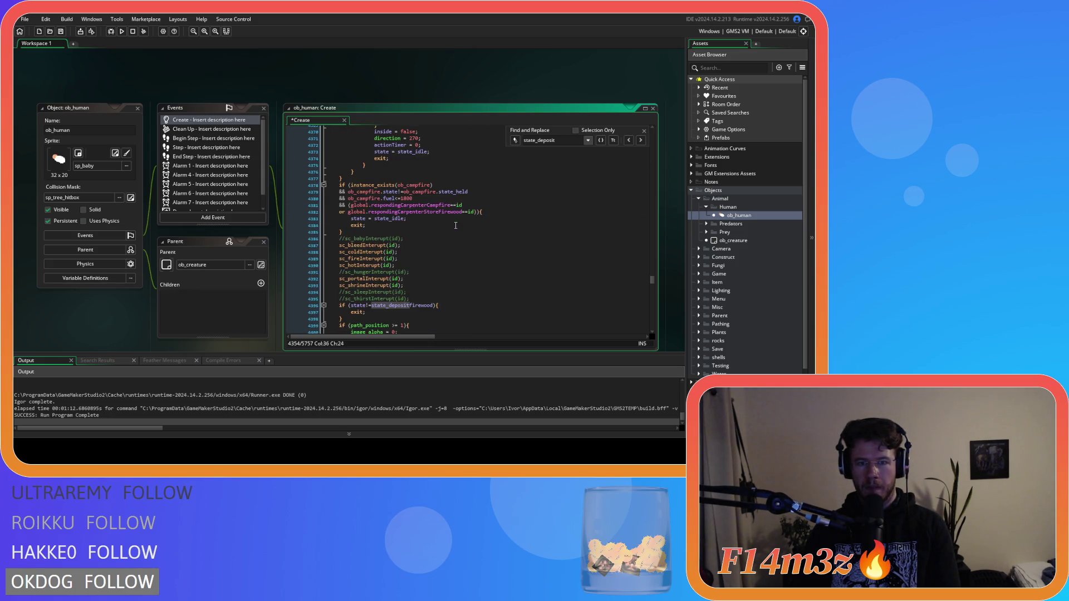
pyautogui.scroll(-6, 455, 226)
pyautogui.click(390, 209)
pyautogui.press('Delete')
pyautogui.write('>')
pyautogui.scroll(-1, 434, 223)
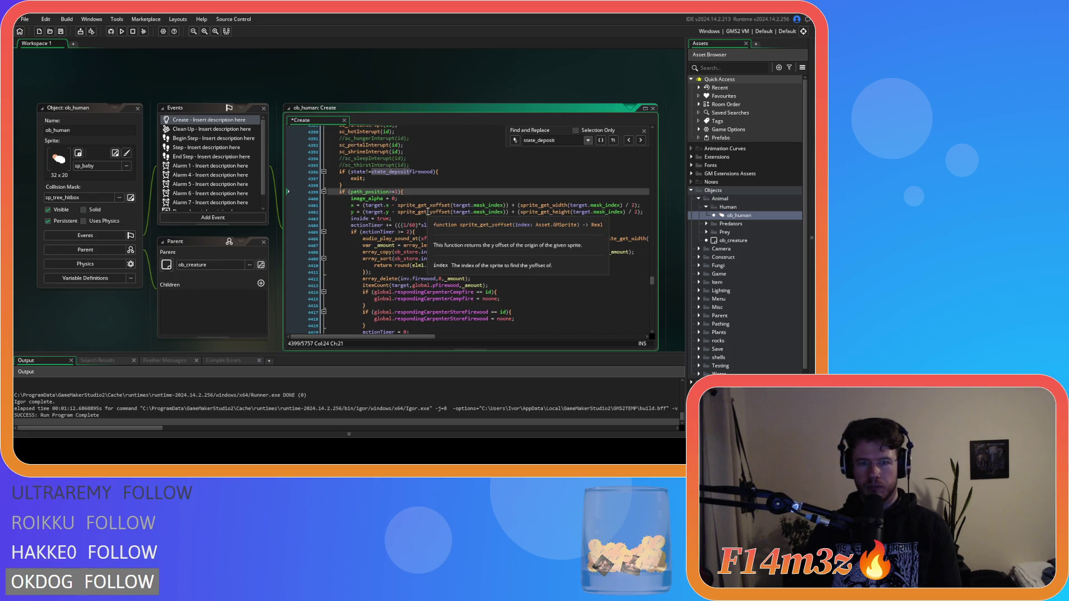
pyautogui.click(394, 232)
pyautogui.press('Delete')
pyautogui.press('Delete')
pyautogui.press('Delete')
pyautogui.write('>=1')
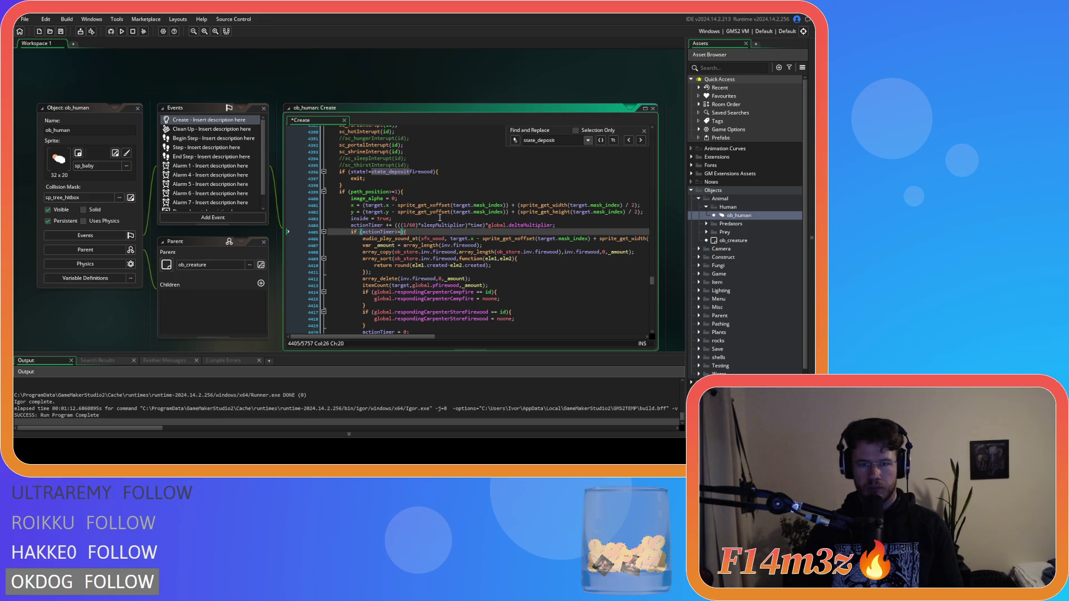
pyautogui.hotkey('ctrl', 's')
# Remove the spaces around the onFire comparison on line 4457.
pyautogui.scroll(-10, 440, 217)
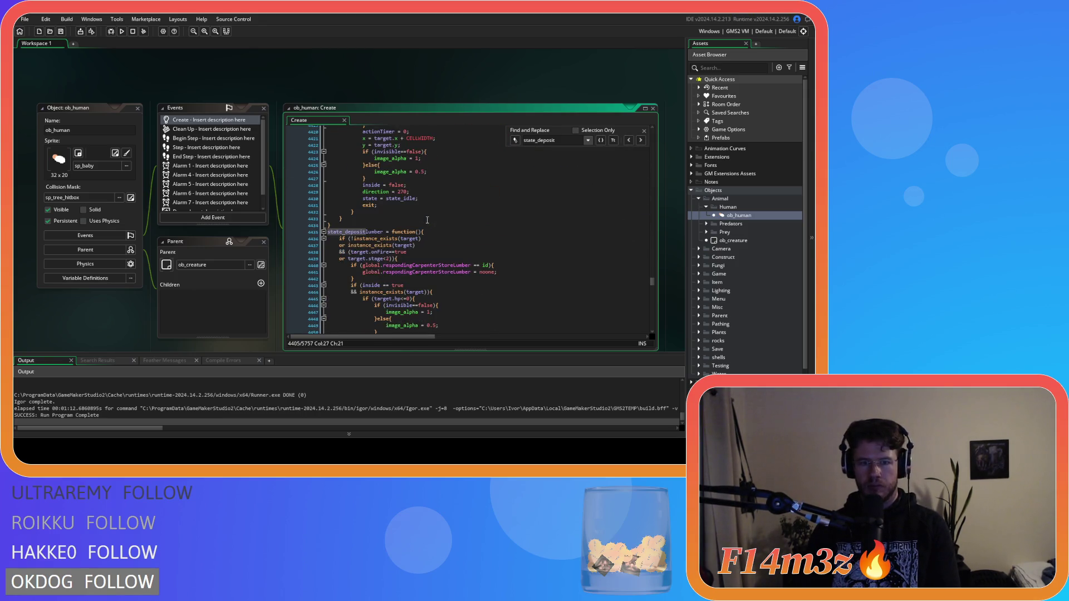
pyautogui.scroll(-5, 426, 221)
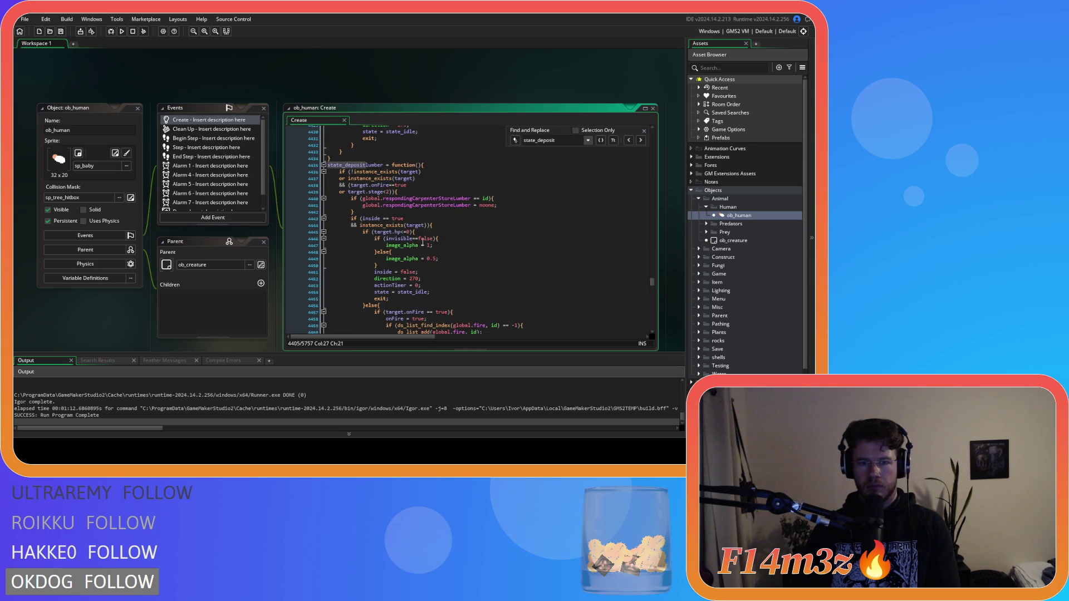
pyautogui.click(433, 262)
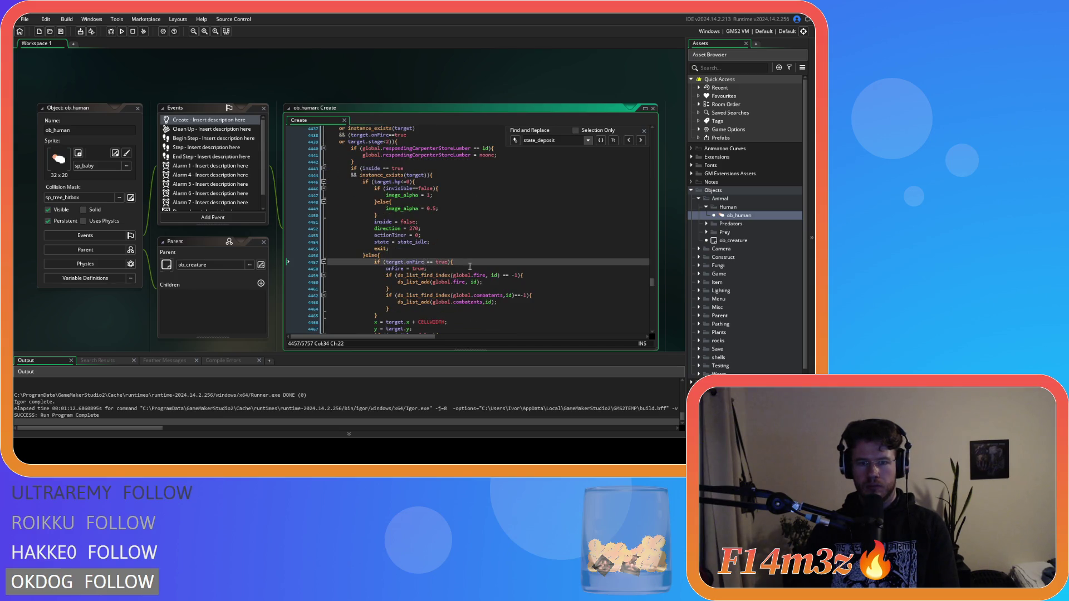
pyautogui.press('Delete')
pyautogui.press('Left')
pyautogui.press('Left')
pyautogui.press('BackSpace')
pyautogui.press('Right')
pyautogui.press('Right')
pyautogui.scroll(-4, 460, 258)
pyautogui.scroll(-6, 460, 258)
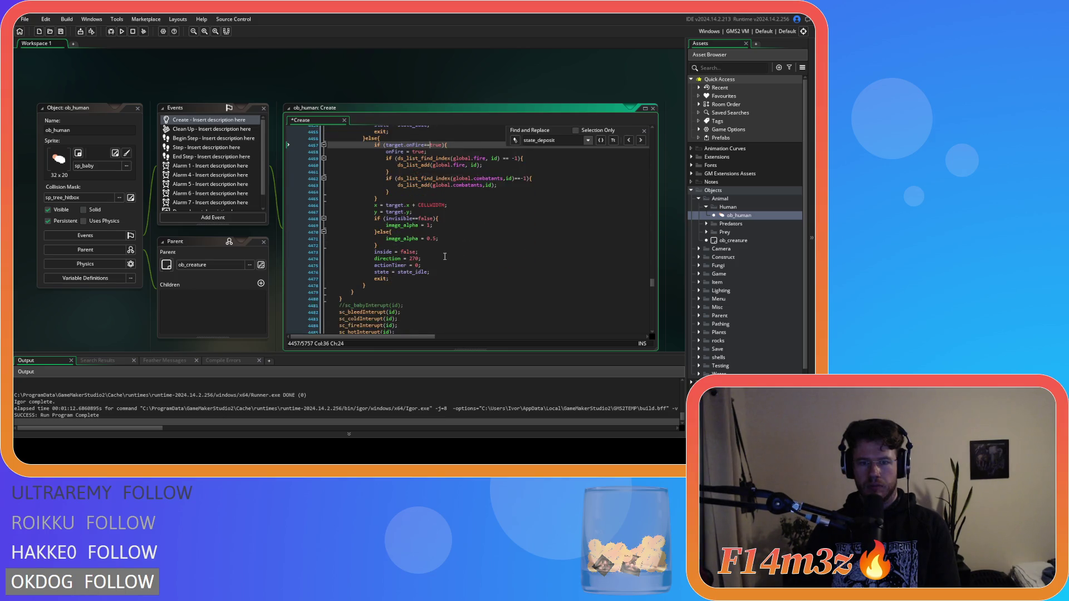
pyautogui.scroll(3, 444, 255)
pyautogui.scroll(5, 443, 255)
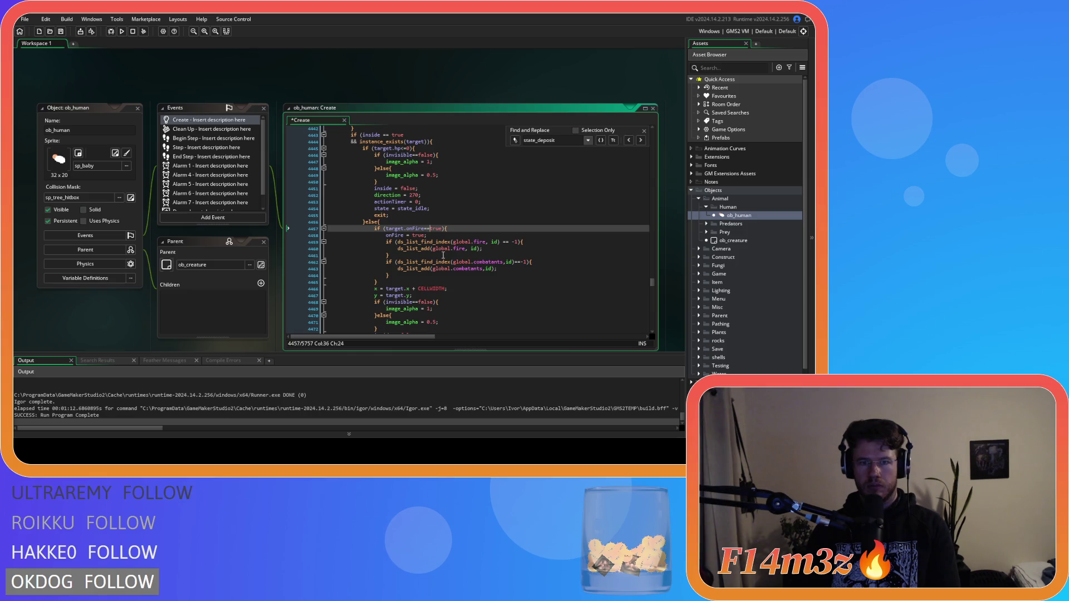
pyautogui.scroll(3, 443, 255)
# Insert a 1 into line 4500 of the Create code.
pyautogui.click(381, 186)
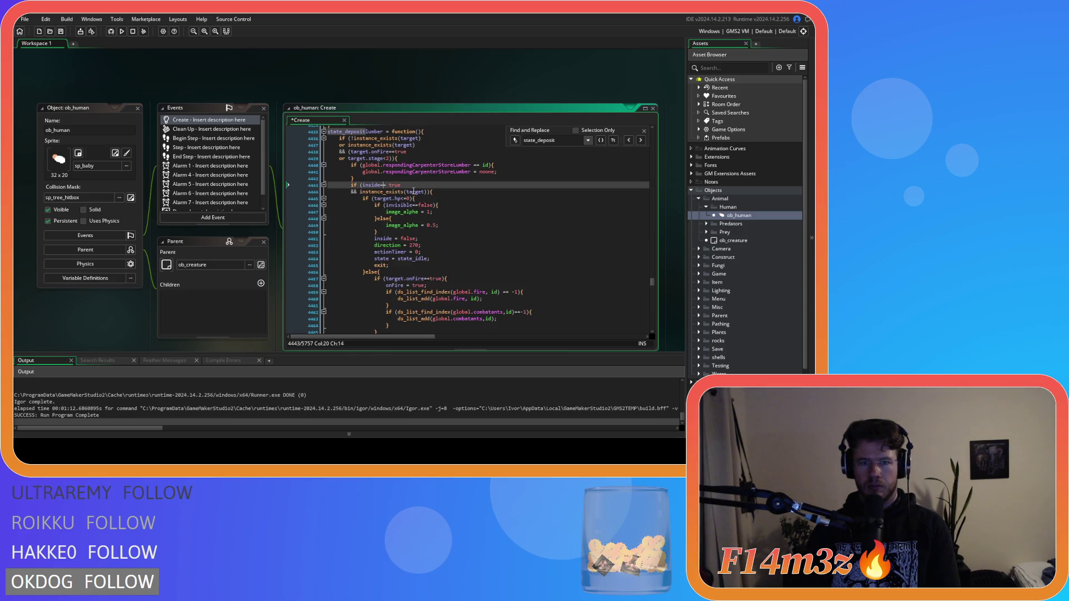
pyautogui.write('=')
pyautogui.scroll(-17, 408, 207)
pyautogui.click(405, 231)
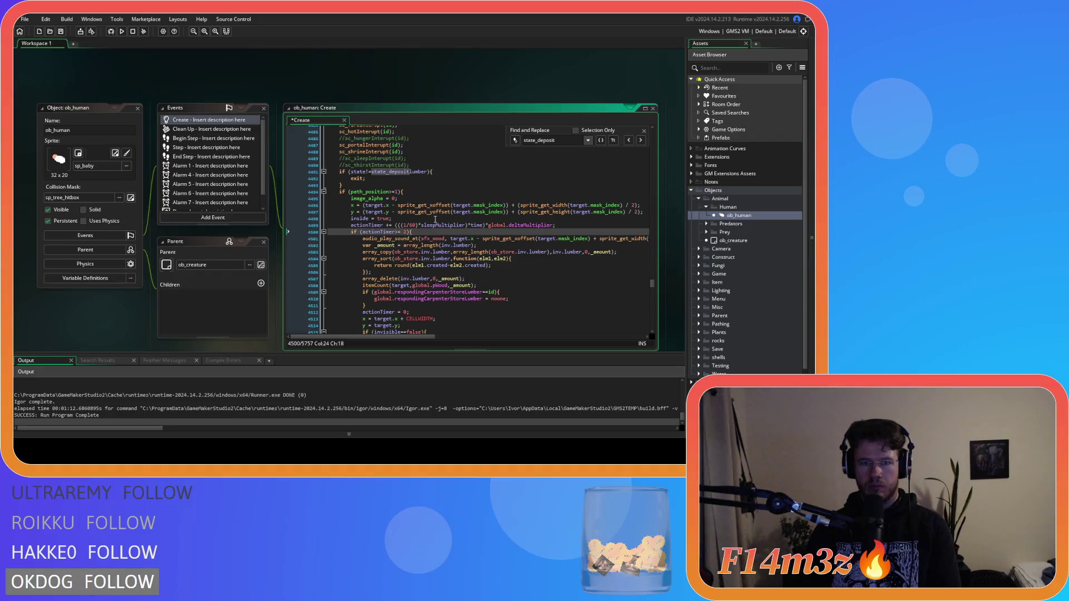
pyautogui.write('1')
pyautogui.scroll(-9, 436, 219)
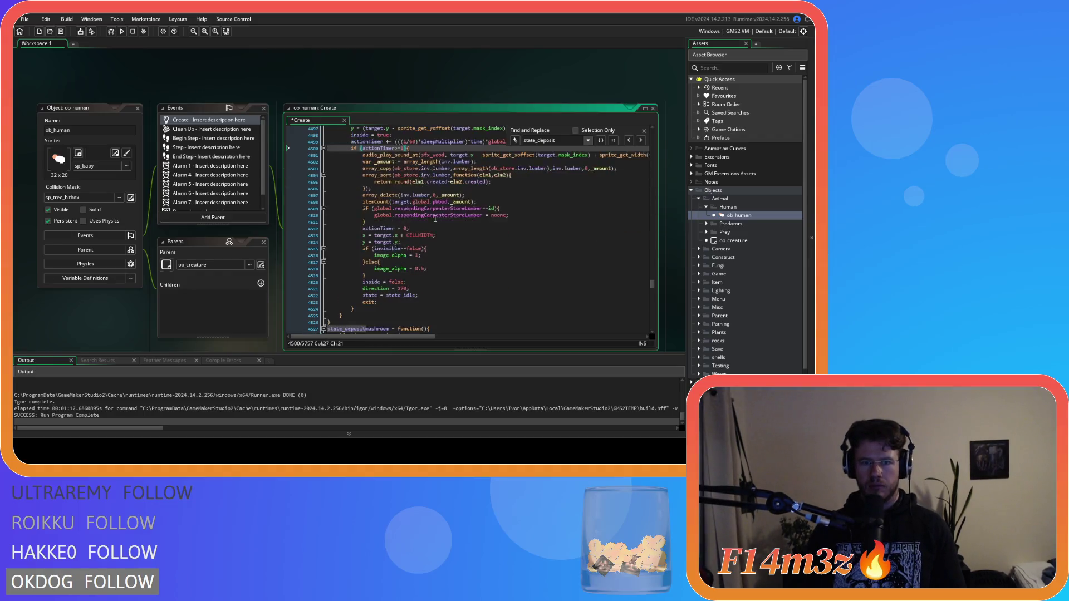
pyautogui.scroll(-7, 435, 219)
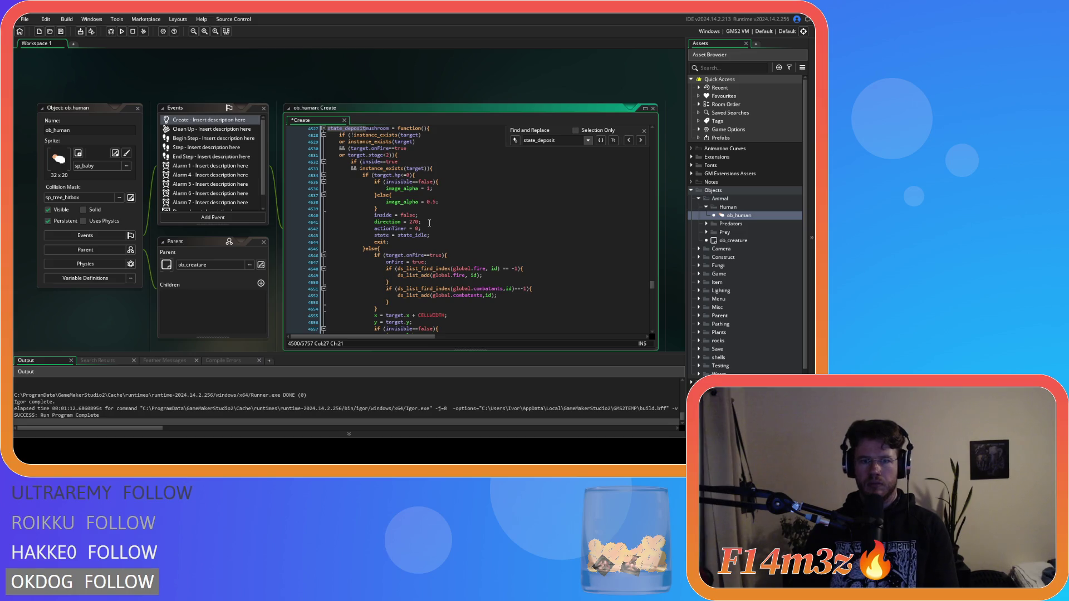
pyautogui.scroll(-11, 429, 223)
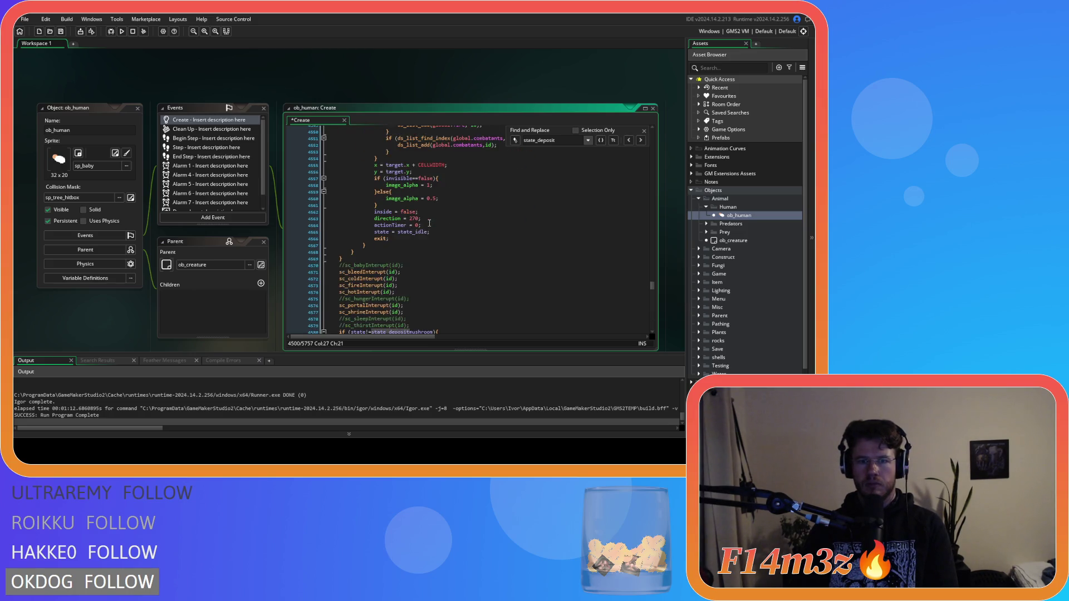
pyautogui.scroll(-4, 429, 223)
# Save the Create code and close the text search near state_withdrawberries.
pyautogui.click(402, 225)
pyautogui.click(405, 225)
pyautogui.scroll(-8, 411, 220)
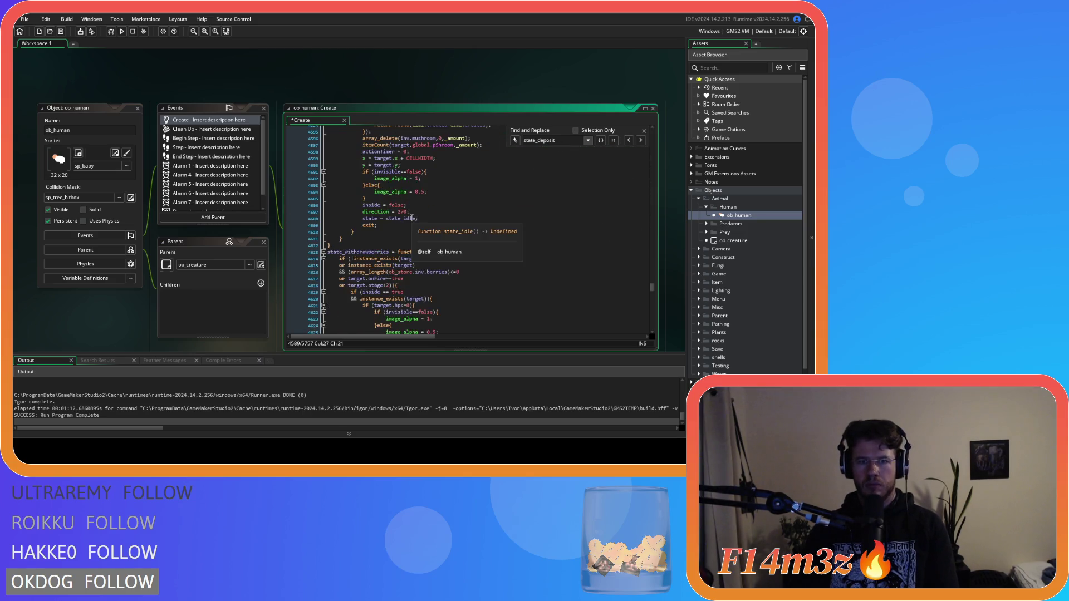
pyautogui.click(429, 212)
pyautogui.hotkey('ctrl', 's')
pyautogui.click(643, 131)
pyautogui.click(492, 185)
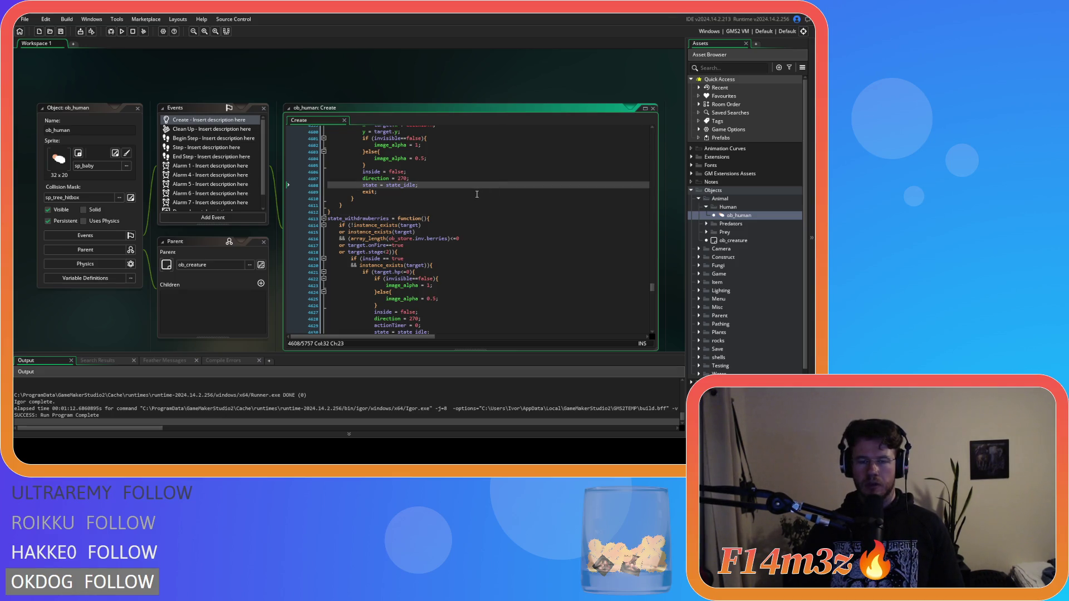
pyautogui.scroll(-4, 476, 194)
pyautogui.scroll(5, 468, 207)
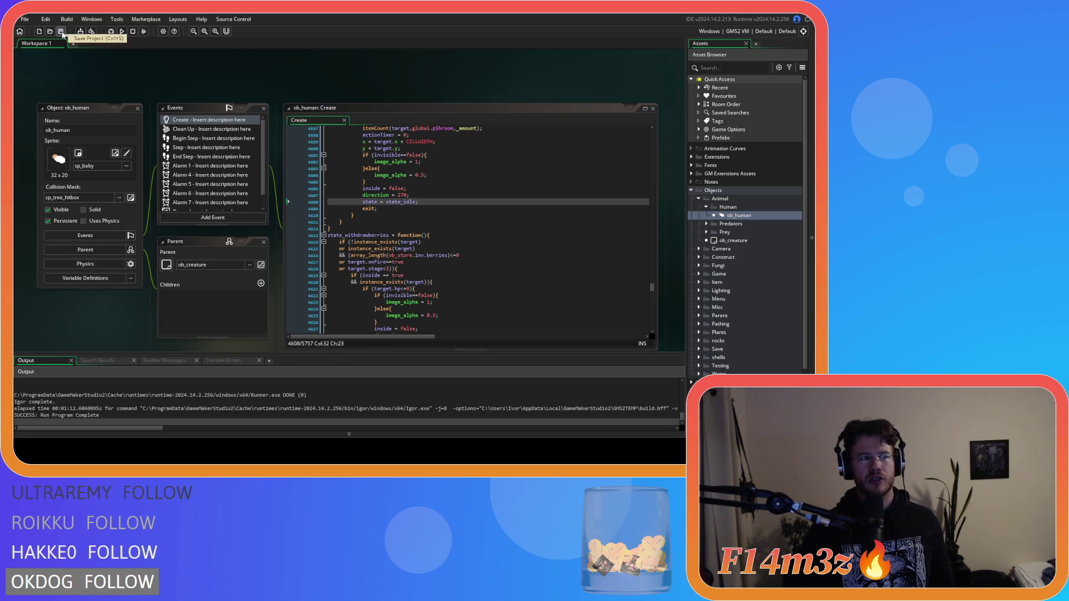
# Close every open editor through the workspace's Windows > Close All menu.
pyautogui.rightClick(126, 81)
pyautogui.moveTo(147, 95)
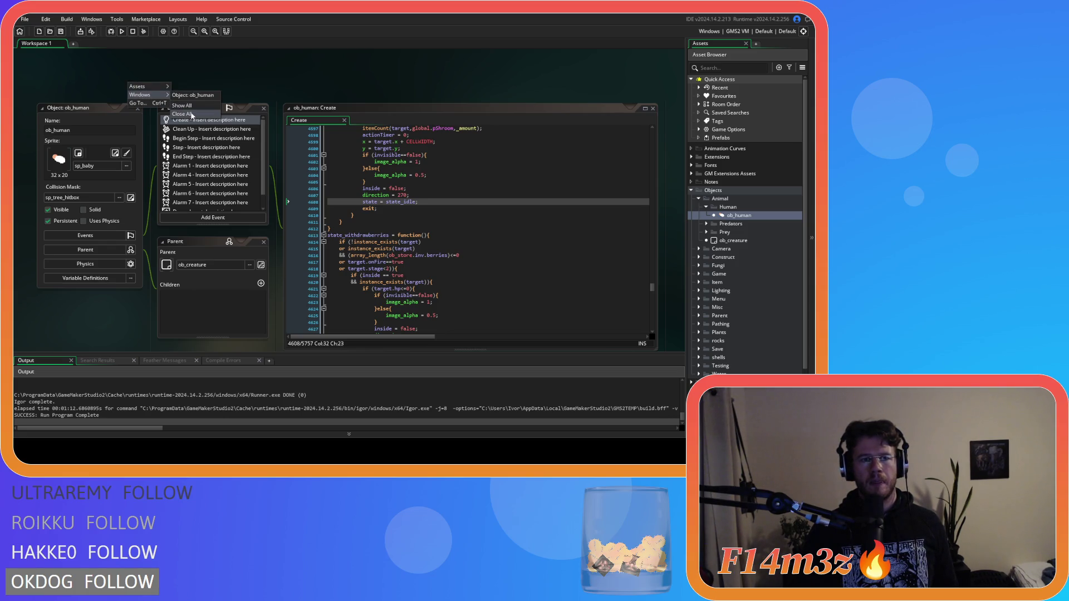
pyautogui.click(193, 115)
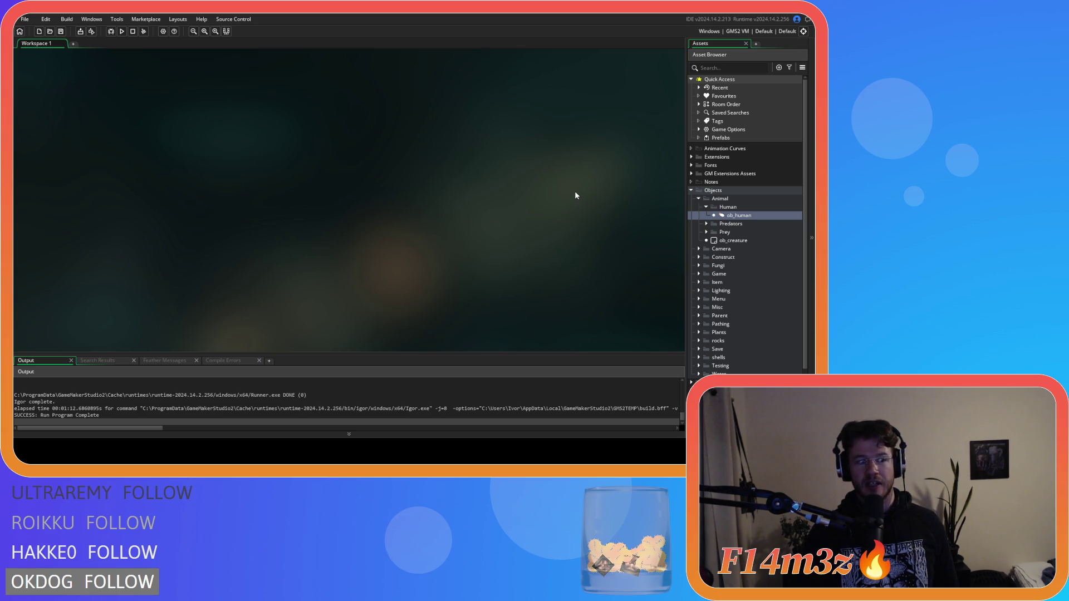
pyautogui.click(731, 219)
# Reopen ob_human's Create code and search it for state_withdraw.
pyautogui.doubleClick(731, 218)
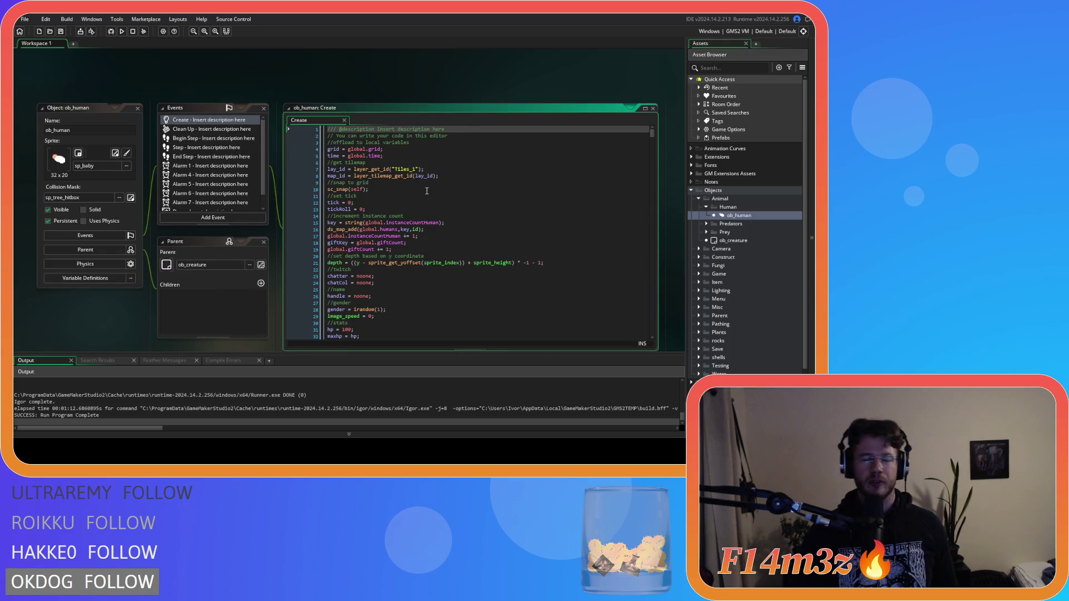
pyautogui.click(427, 191)
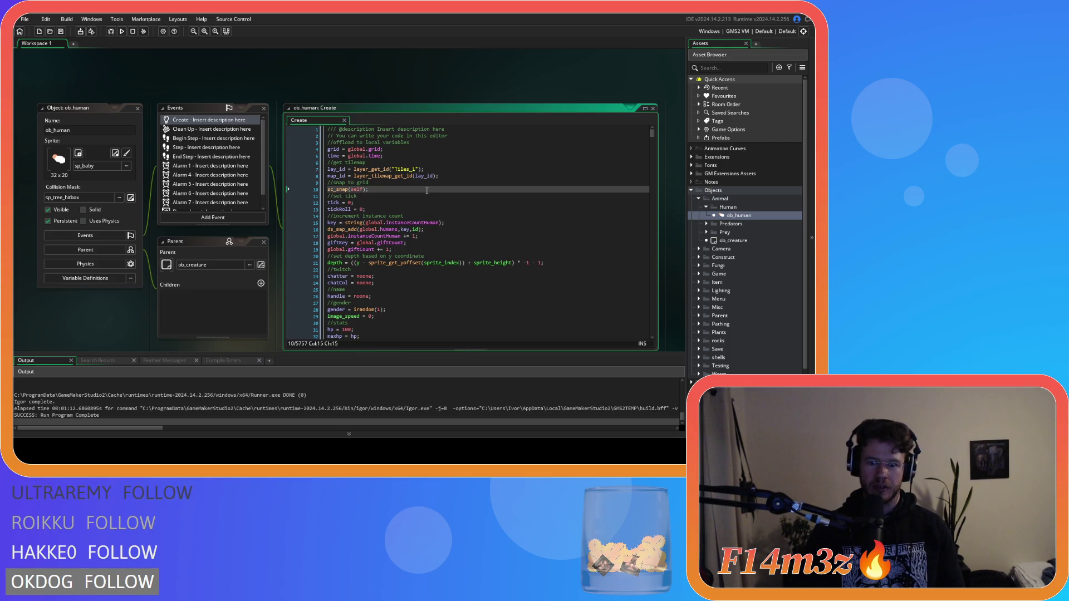
pyautogui.click(456, 207)
pyautogui.hotkey('ctrl', 'f')
pyautogui.write('state_')
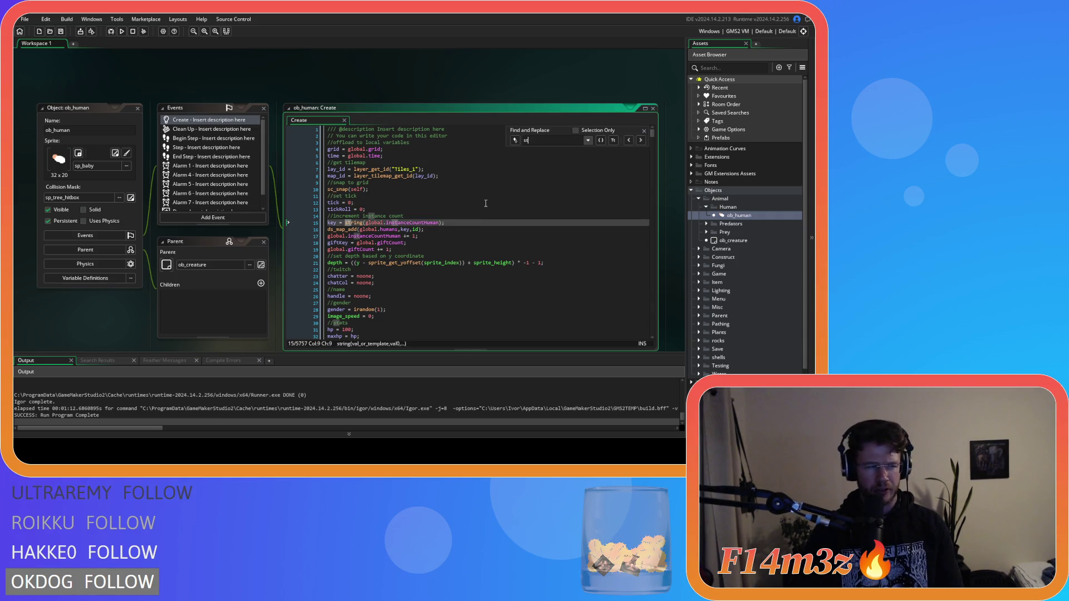
pyautogui.write('withdraw')
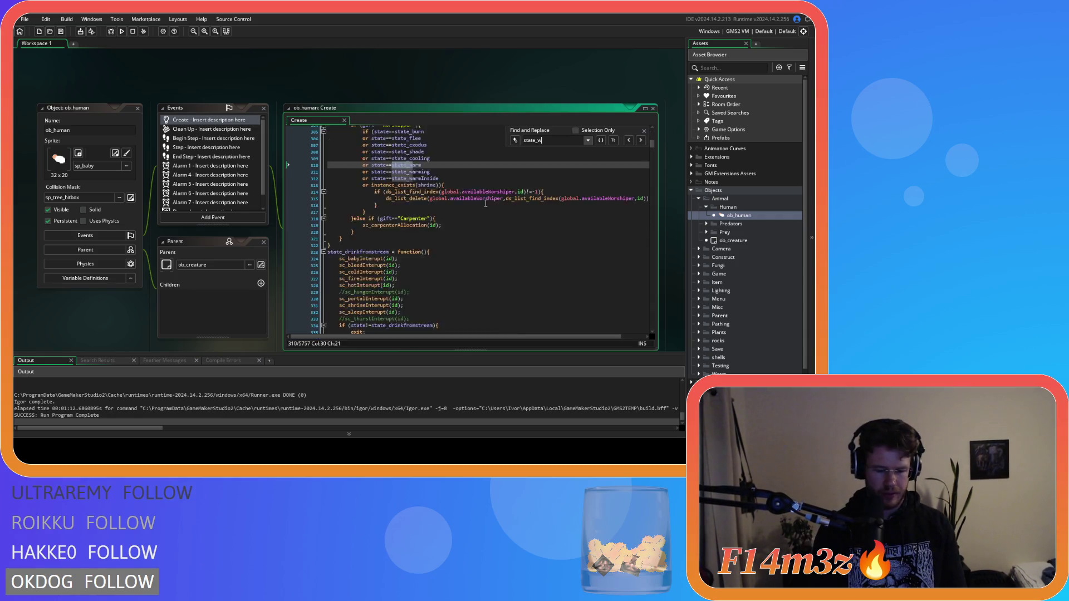
pyautogui.scroll(4, 473, 217)
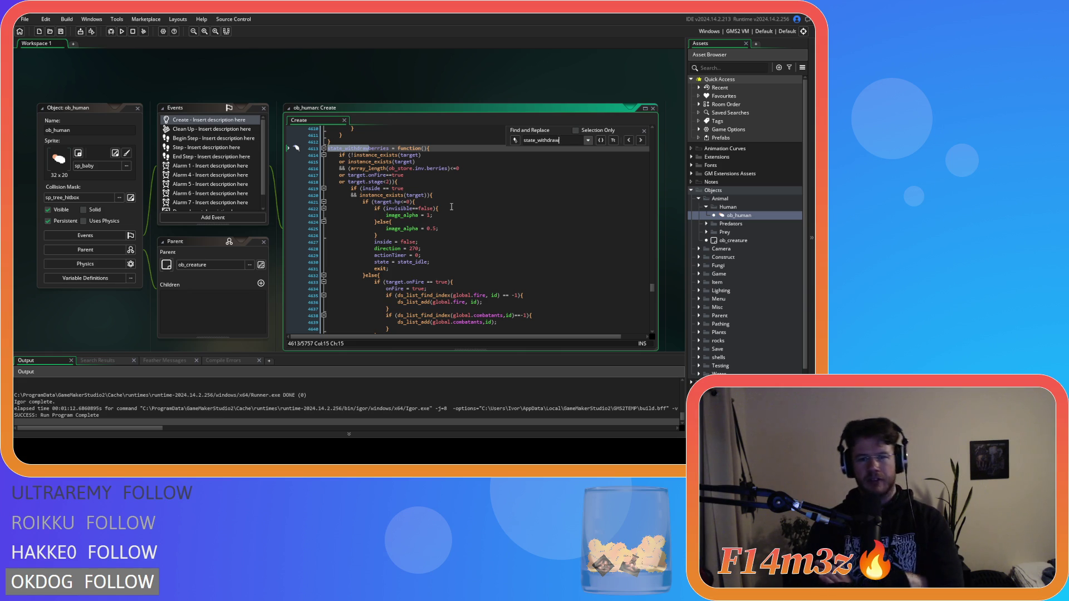
# Close all editors with Ctrl+Shift+W and collapse the Human, Animal and Objects folders.
pyautogui.hotkey('ctrl', 'shift', 'w')
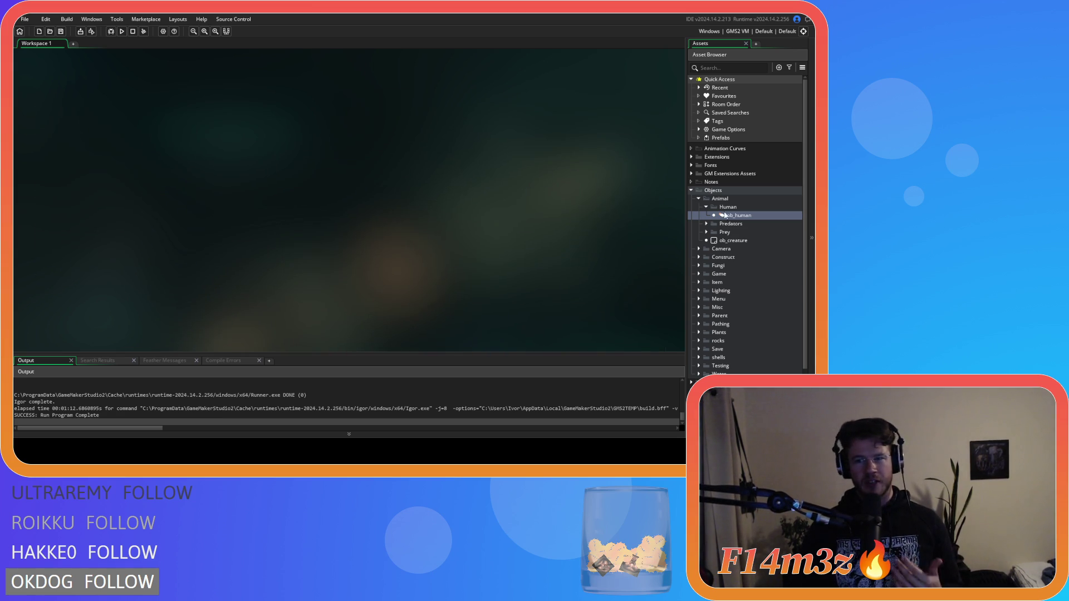
pyautogui.click(705, 207)
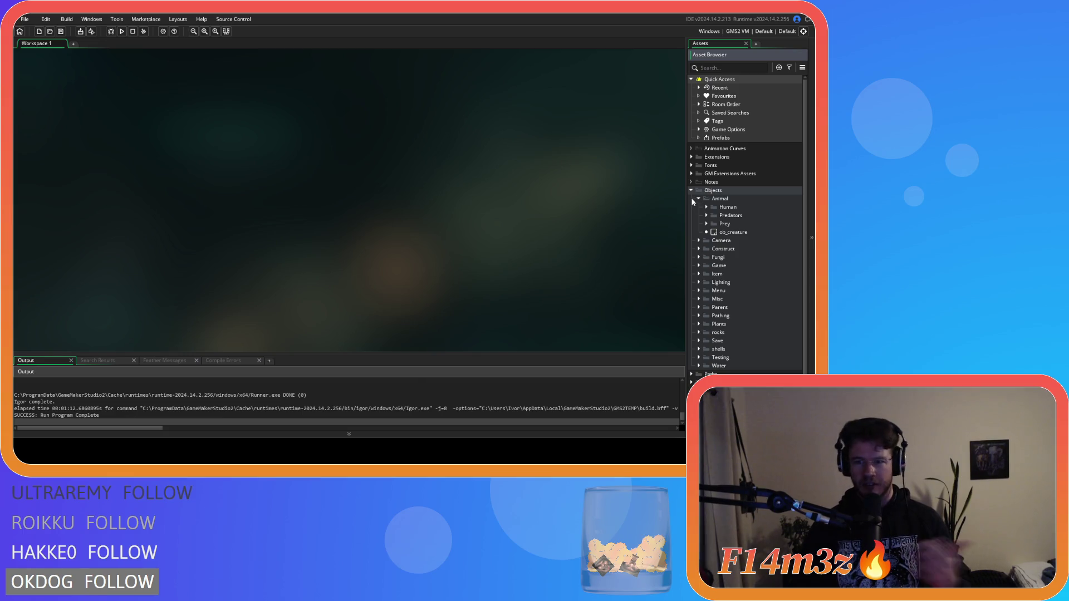
pyautogui.click(698, 200)
pyautogui.click(691, 190)
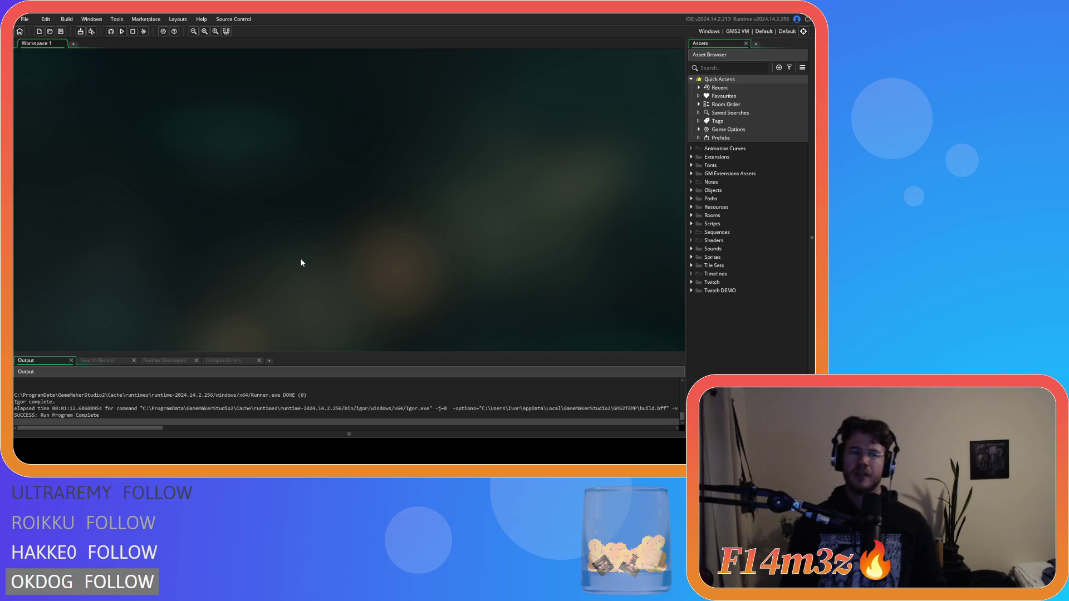
pyautogui.click(691, 190)
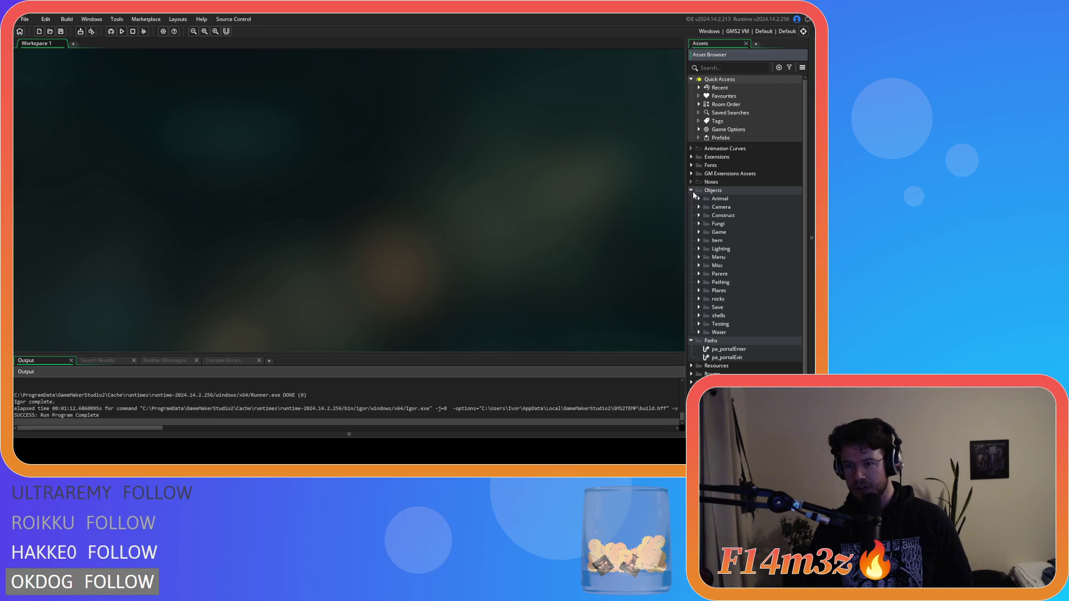
# Collapse Paths, open ob_human from Animal > Human, then close it and collapse both folders.
pyautogui.click(690, 341)
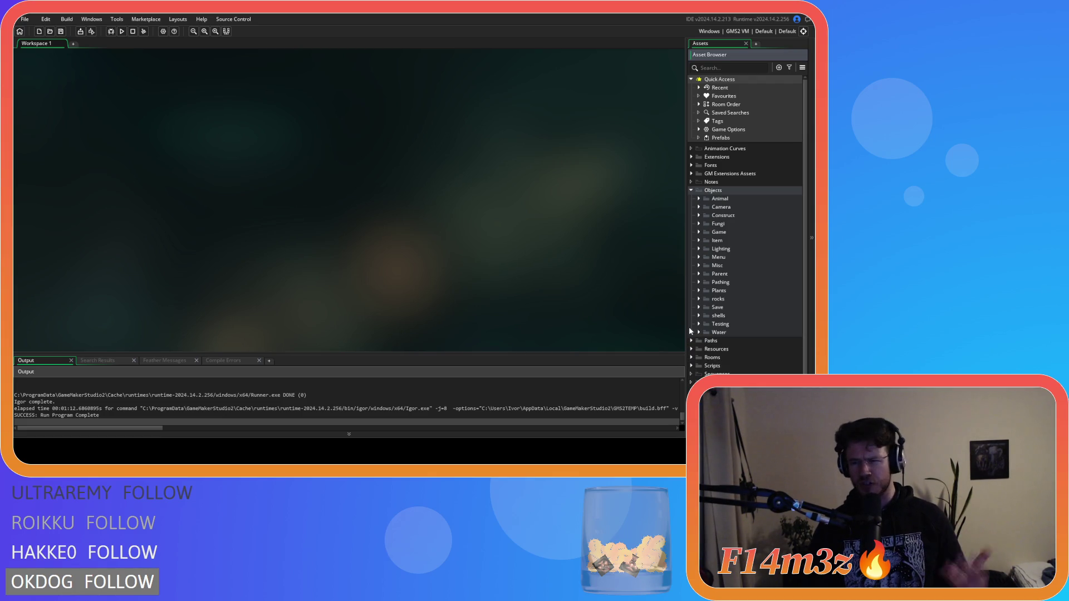
pyautogui.click(699, 199)
pyautogui.click(719, 216)
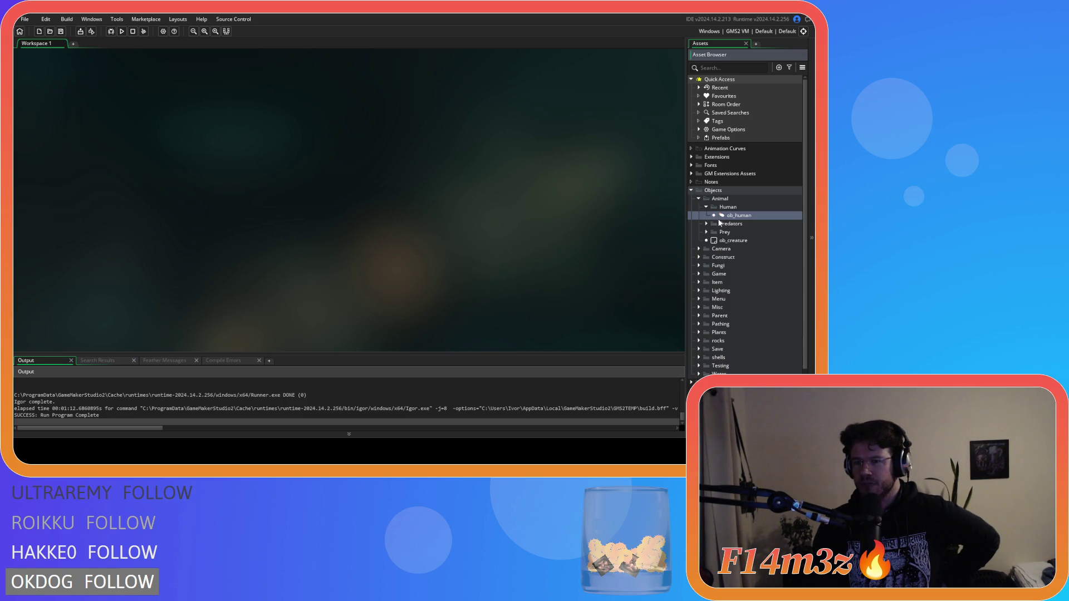
pyautogui.doubleClick(720, 215)
pyautogui.click(482, 222)
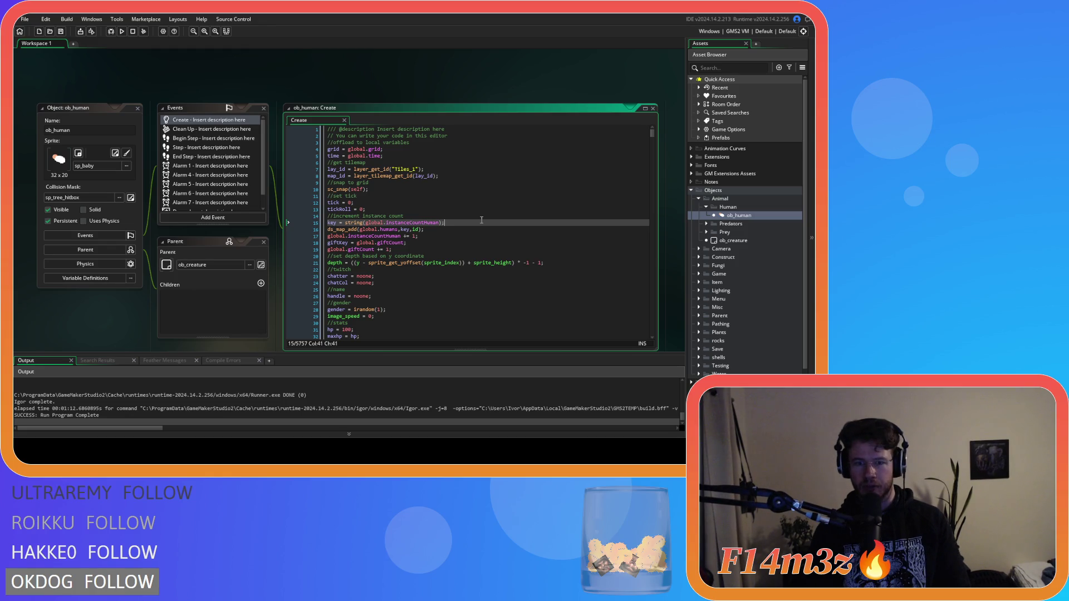
pyautogui.click(139, 108)
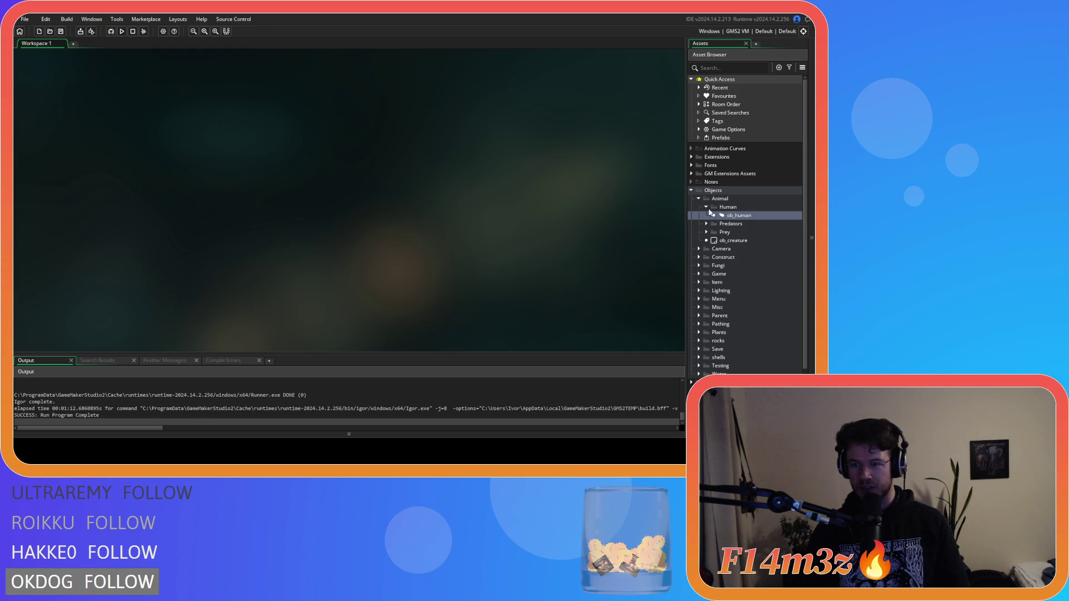
pyautogui.click(706, 206)
pyautogui.click(699, 198)
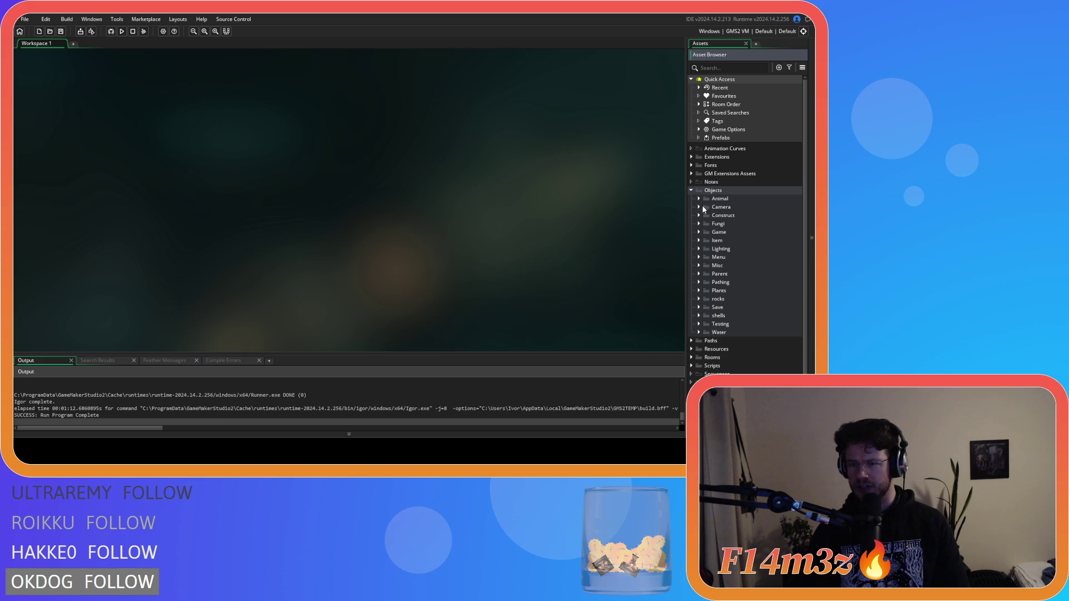
# Open ob_shrine's Step event from the Construct folder and jump into sc_worshipGroup.
pyautogui.doubleClick(702, 214)
pyautogui.doubleClick(731, 332)
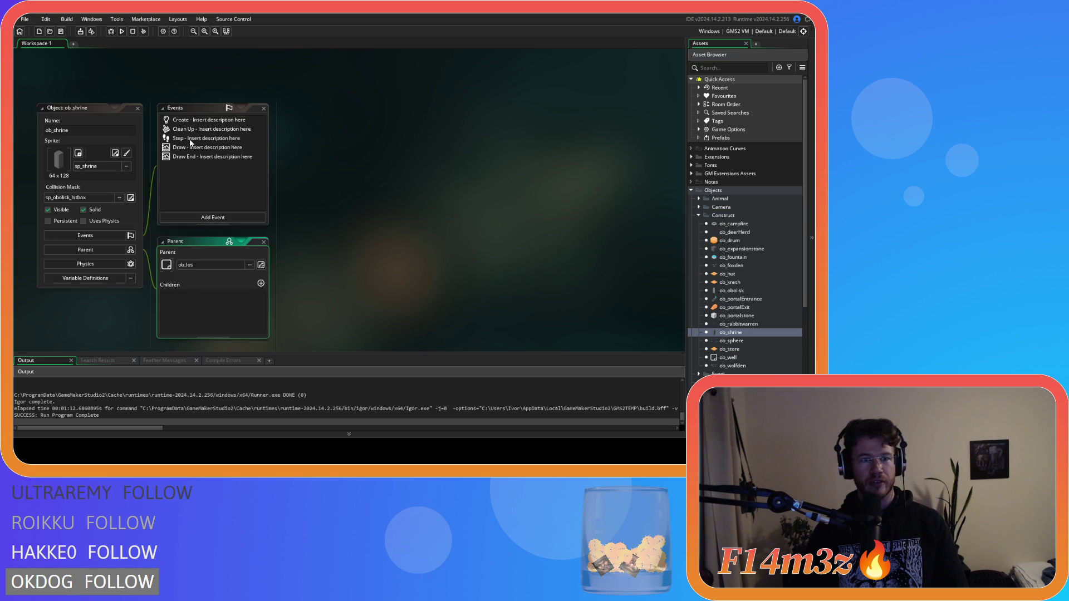
pyautogui.doubleClick(189, 138)
pyautogui.scroll(-11, 492, 215)
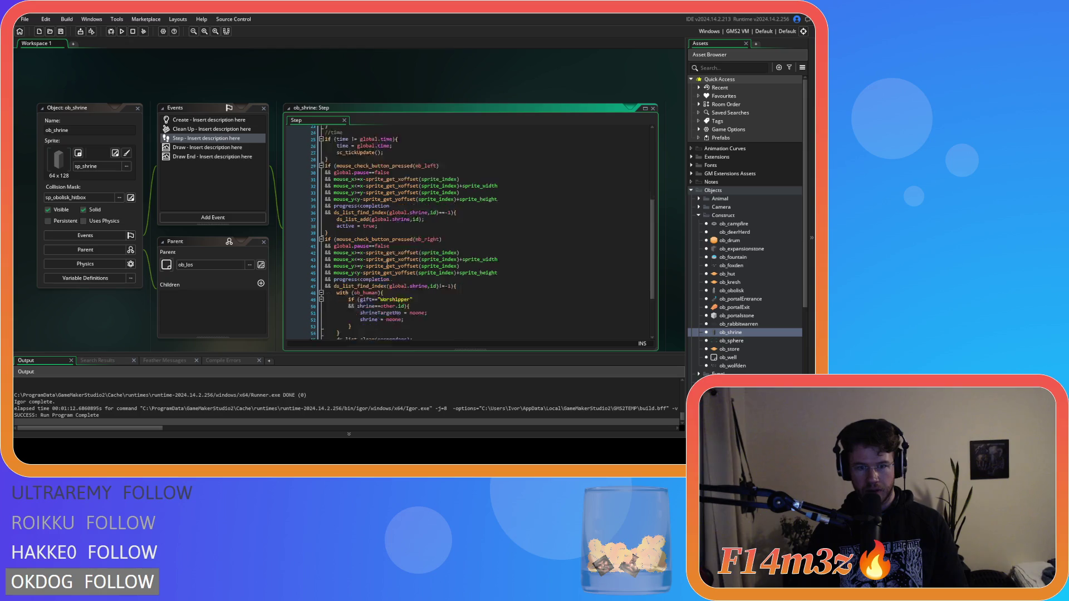
pyautogui.middleClick(339, 295)
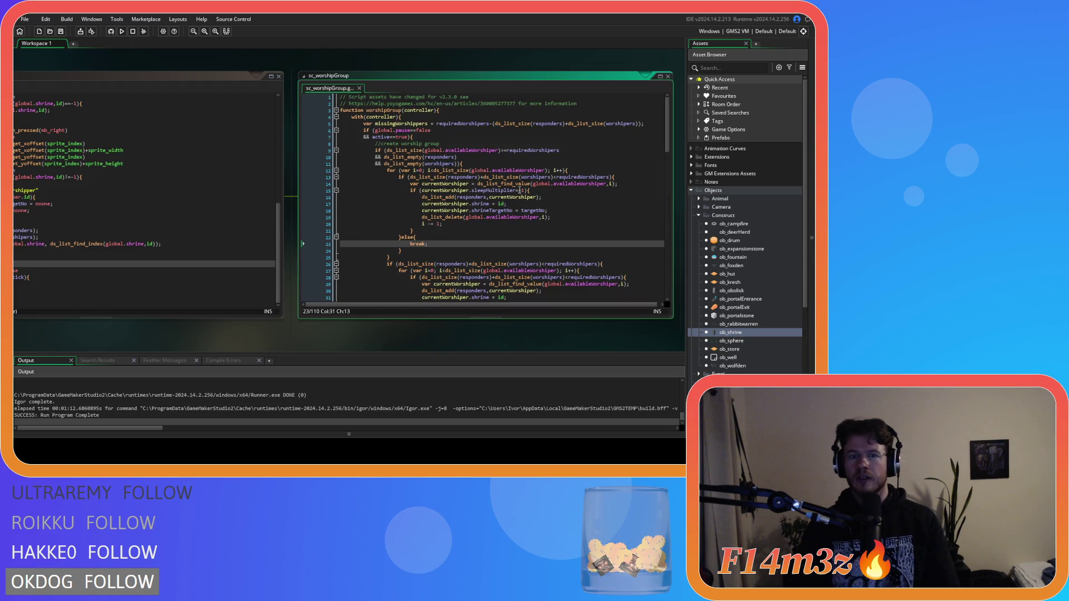
# Review the requiredWorshipers and responders checks, editing line 11's condition to end with 's)){'.
pyautogui.moveTo(512, 177); pyautogui.dragTo(537, 197)
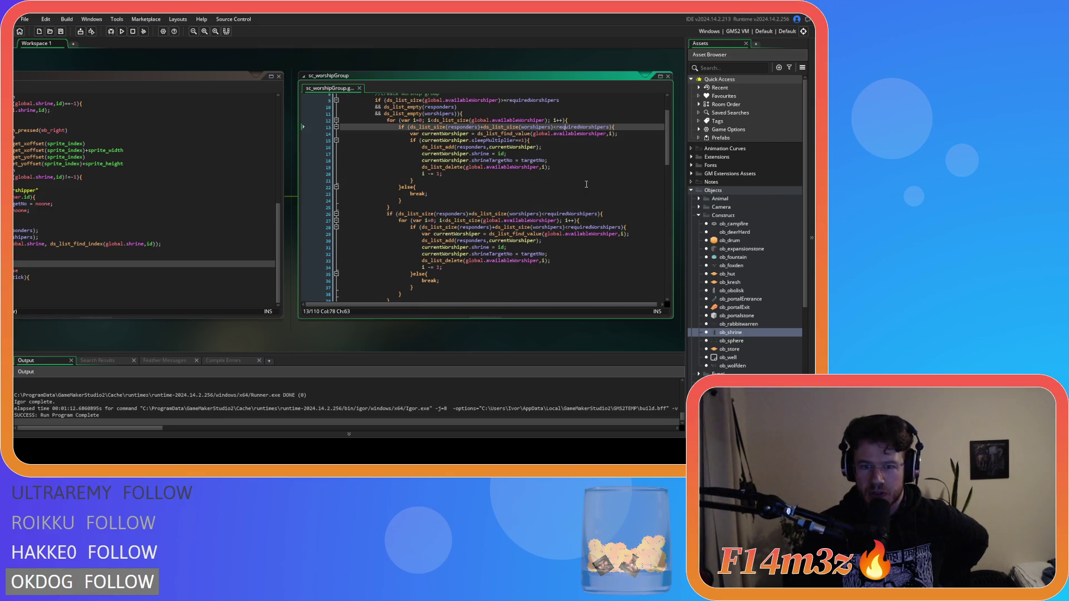
pyautogui.click(482, 177)
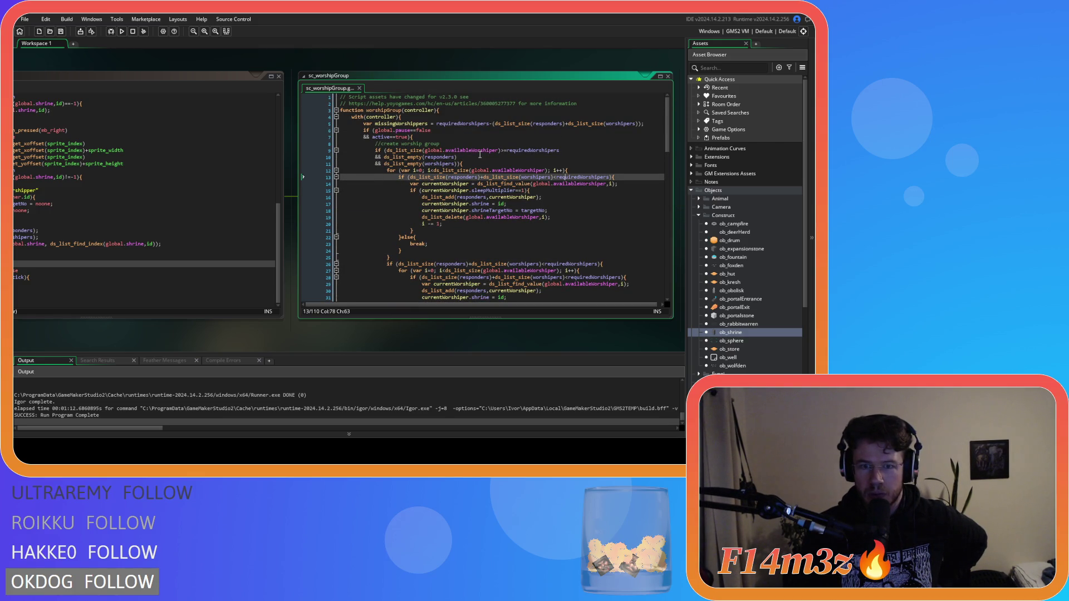
pyautogui.click(536, 184)
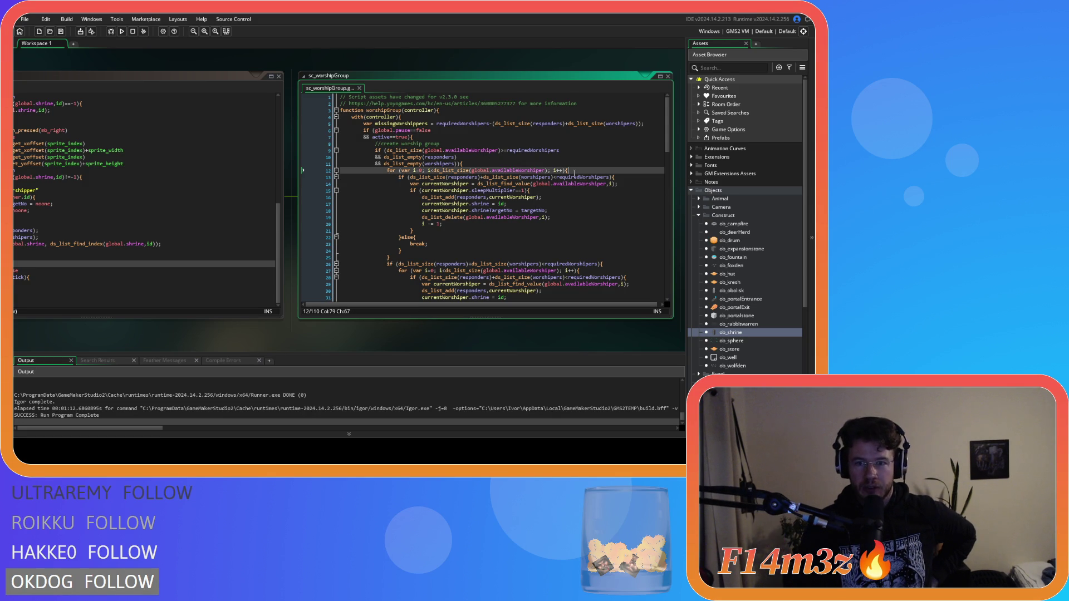
pyautogui.click(584, 152)
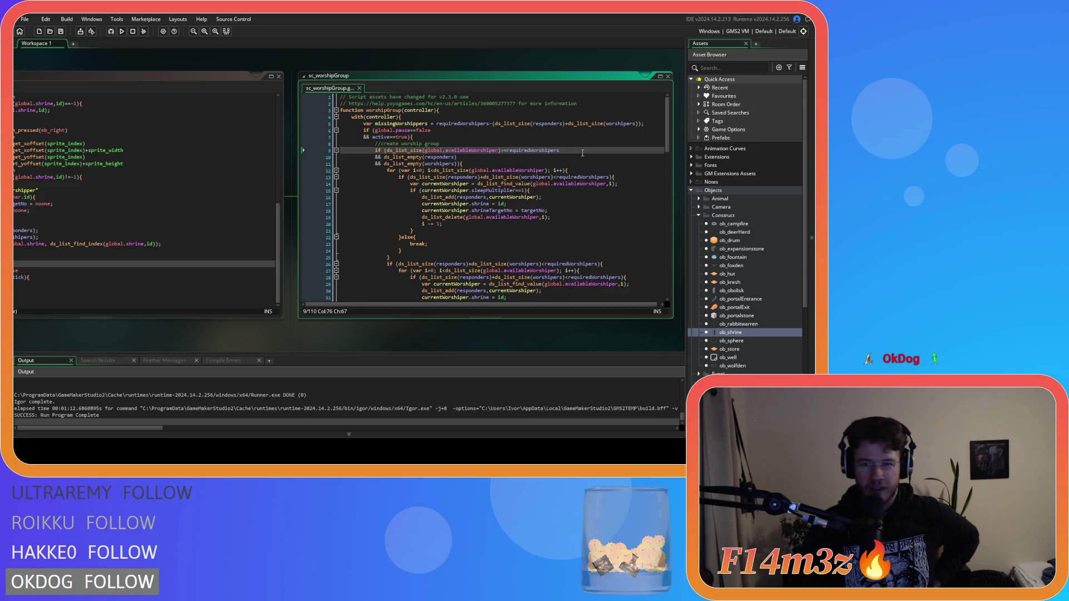
pyautogui.click(477, 162)
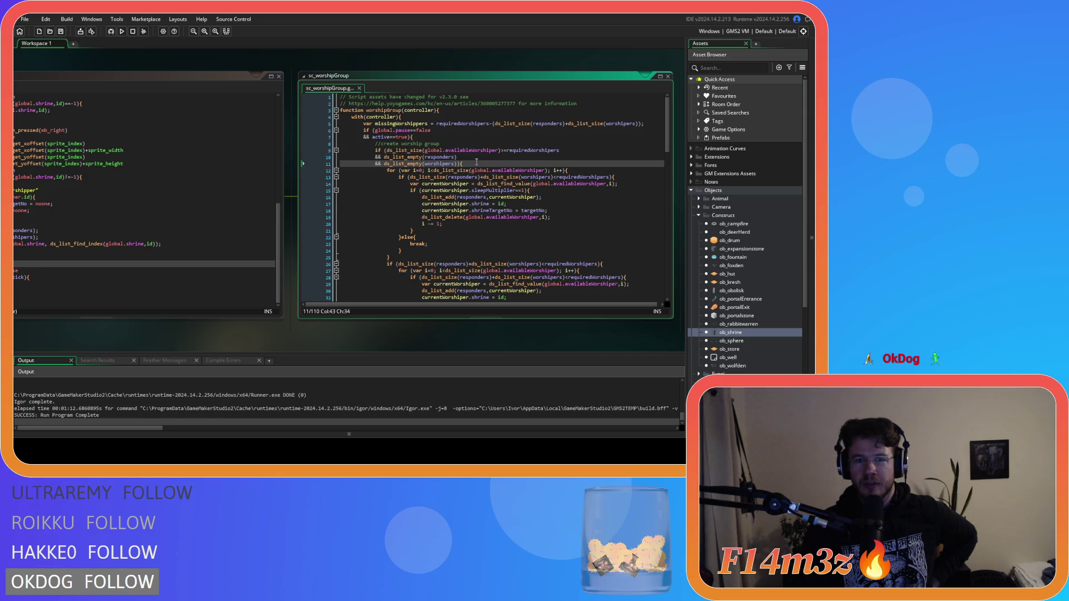
pyautogui.press('BackSpace')
pyautogui.press('BackSpace')
pyautogui.press('BackSpace')
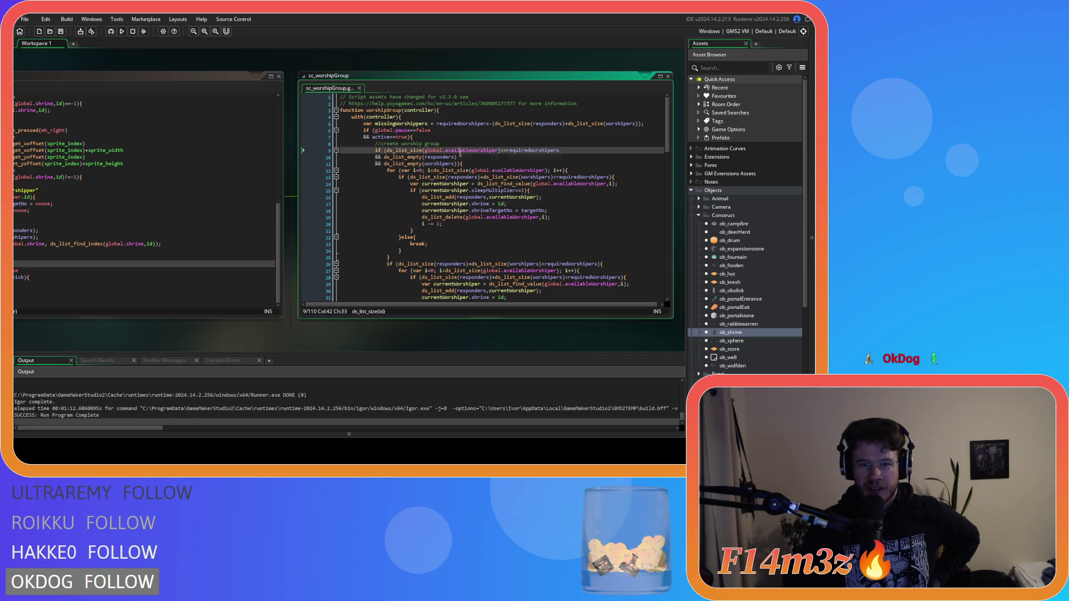
pyautogui.write('s)){')
pyautogui.click(474, 157)
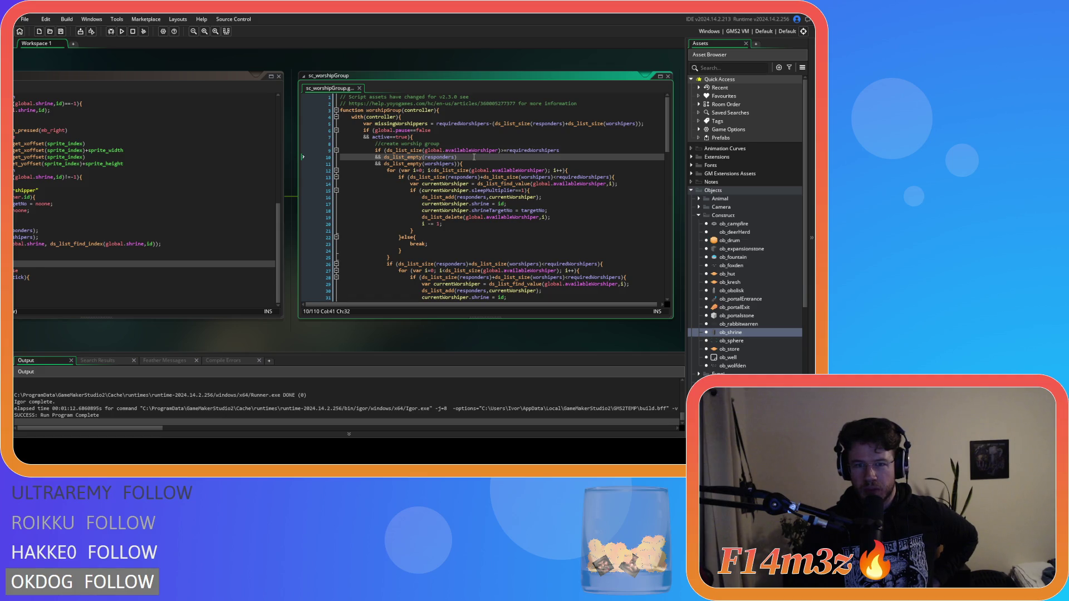
pyautogui.click(567, 152)
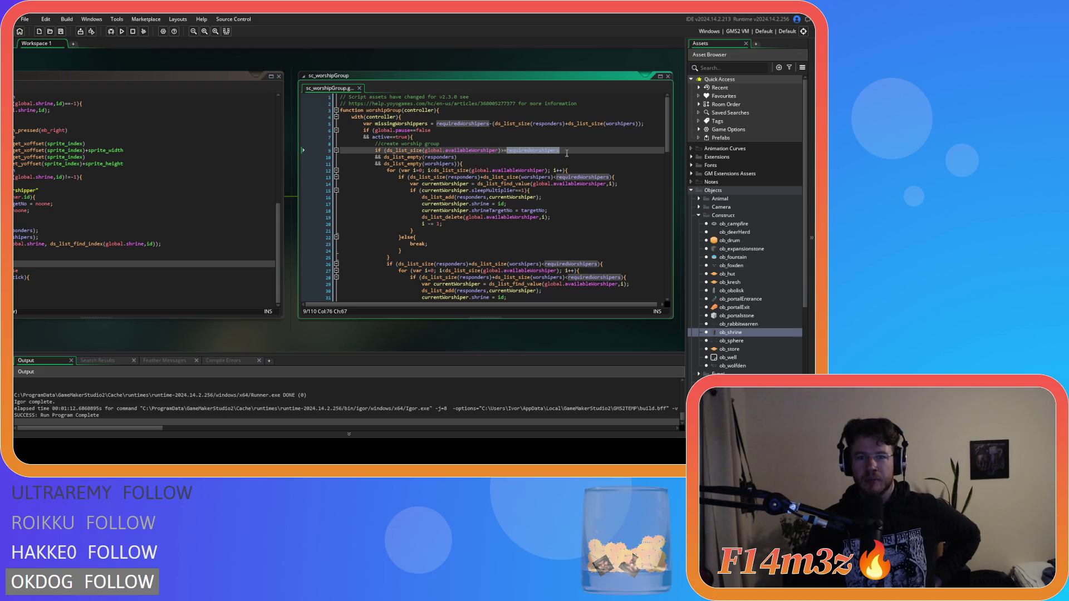
pyautogui.click(445, 164)
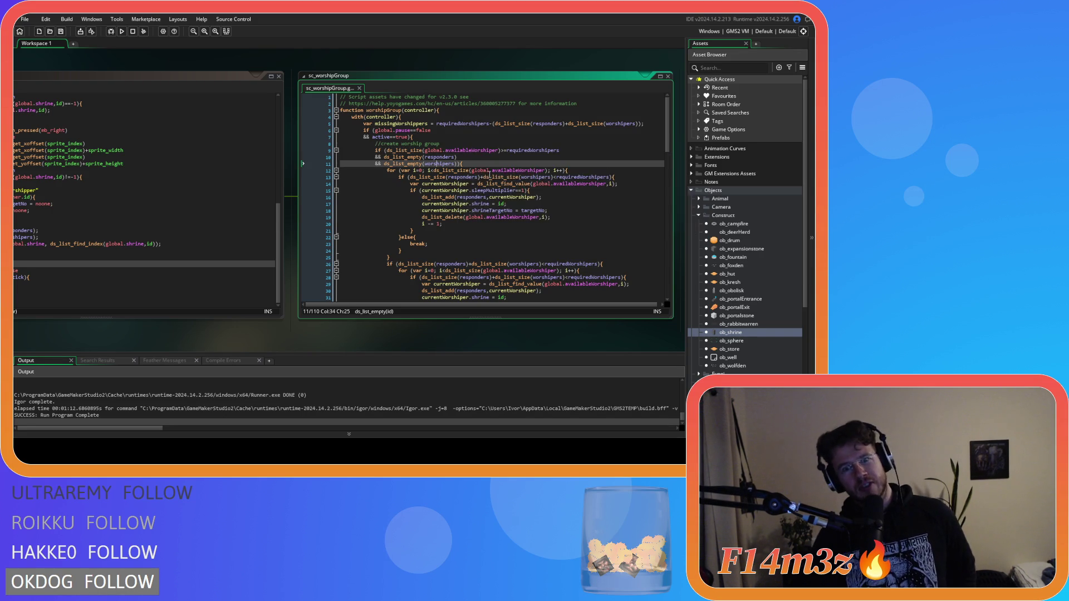
# Review the availableWorshiper loop, sleepMultiplier check and responders ds_list_add calls.
pyautogui.moveTo(501, 170); pyautogui.dragTo(544, 170)
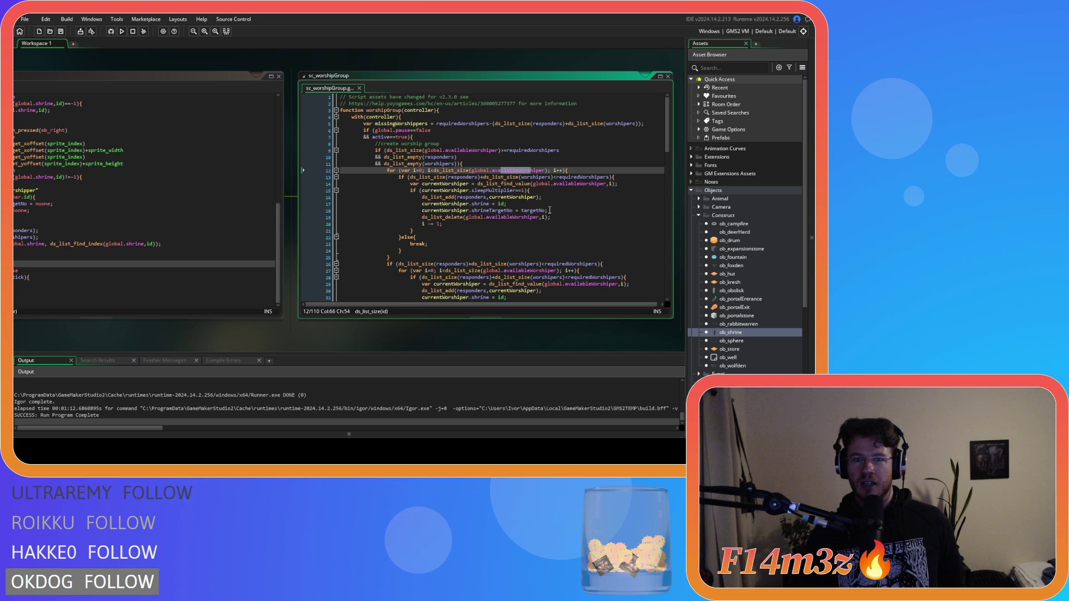
pyautogui.moveTo(523, 191); pyautogui.dragTo(480, 190)
pyautogui.click(510, 224)
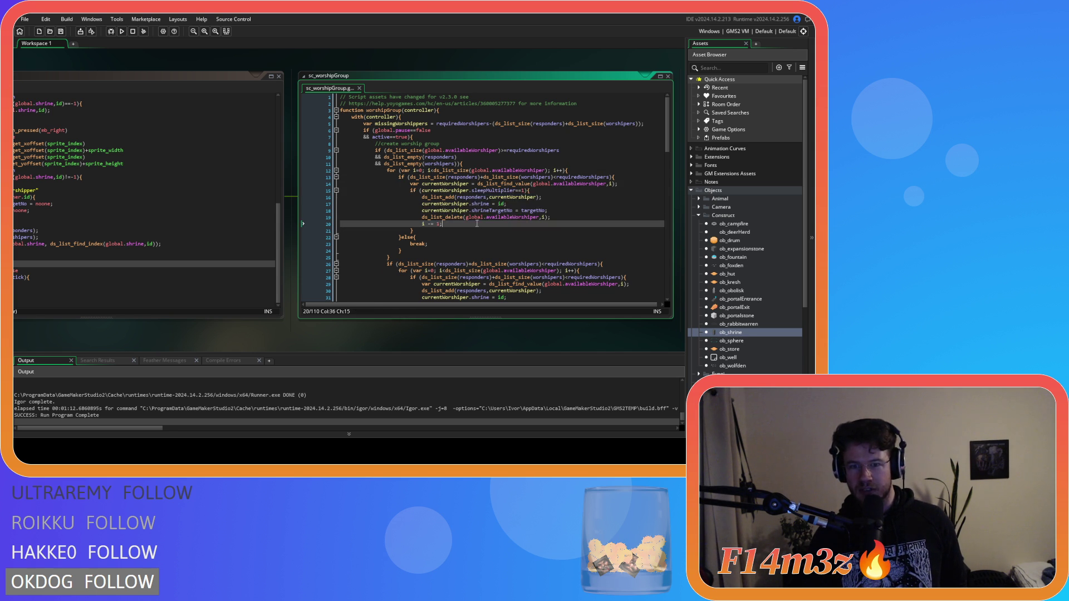
pyautogui.doubleClick(472, 197)
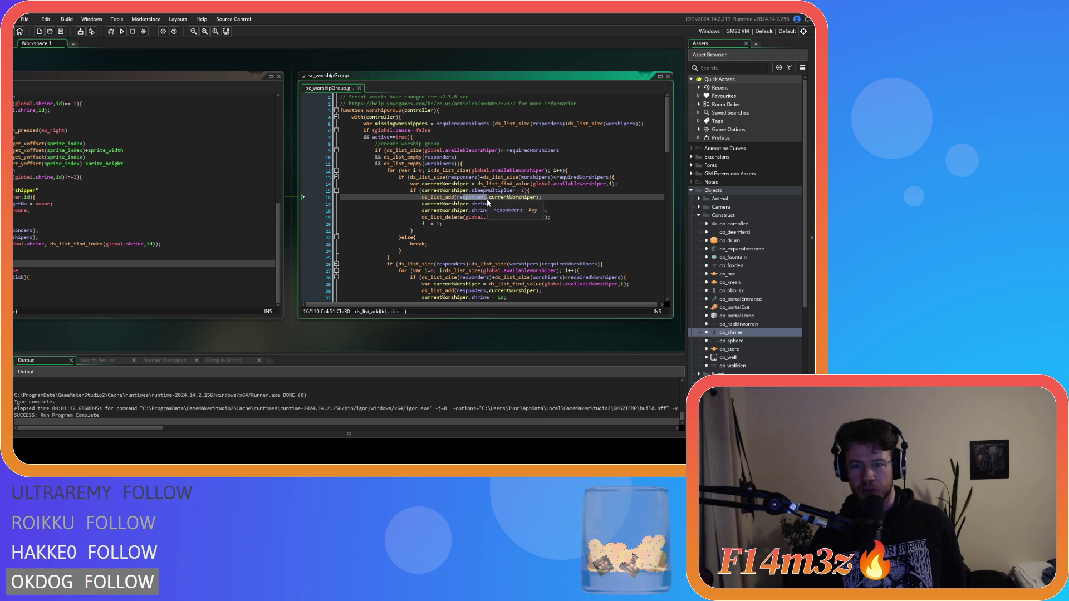
pyautogui.scroll(-3, 427, 251)
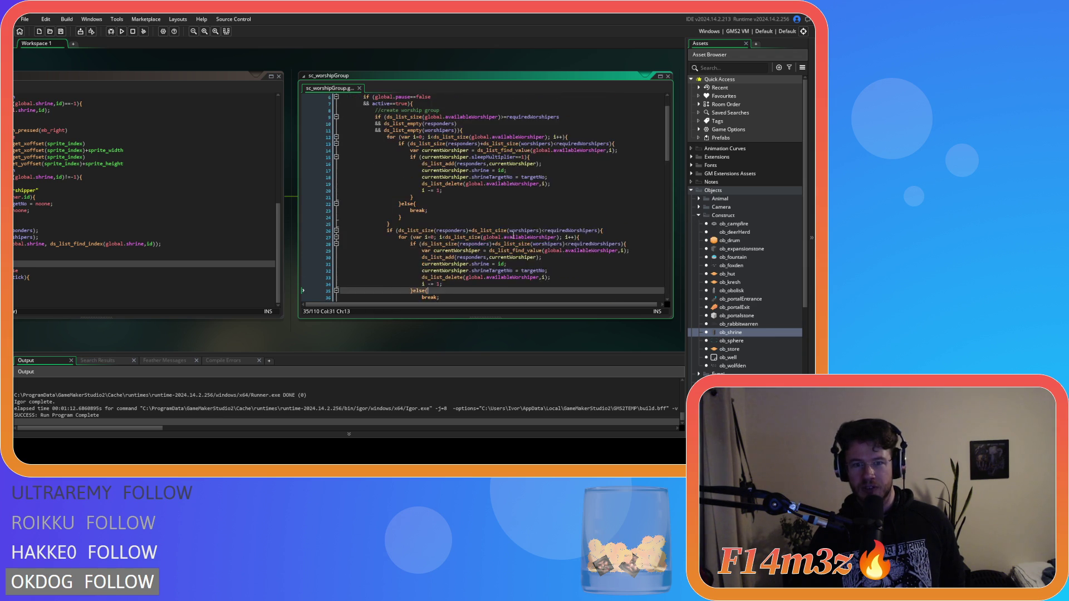
pyautogui.click(432, 274)
pyautogui.scroll(-2, 425, 188)
pyautogui.click(495, 207)
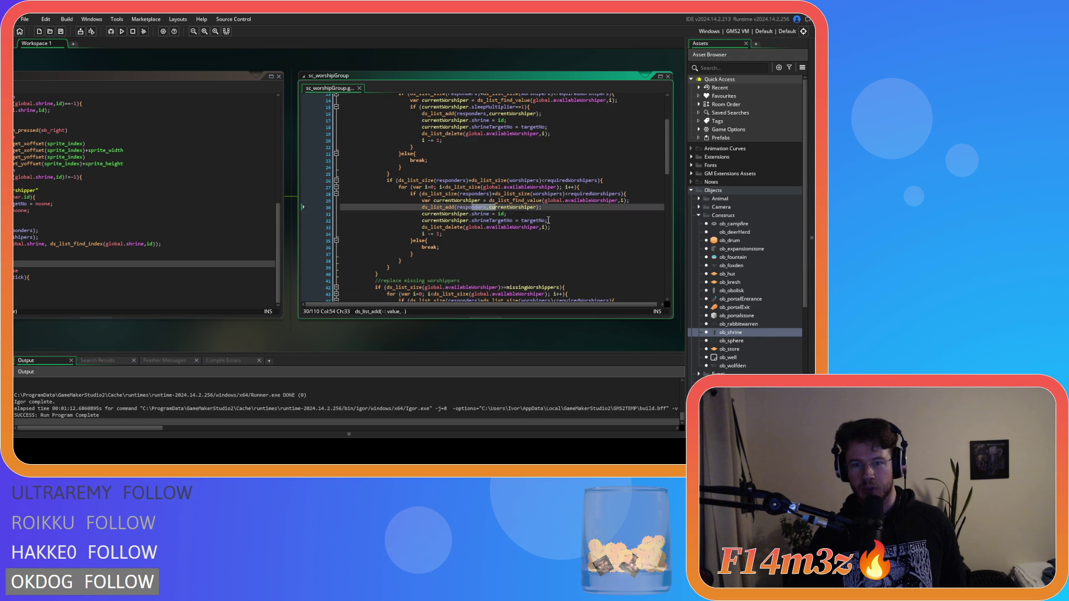
# Check the replacement block around line 55, then close the script editors and collapse Construct.
pyautogui.scroll(-2, 548, 220)
pyautogui.scroll(-6, 549, 220)
pyautogui.click(536, 223)
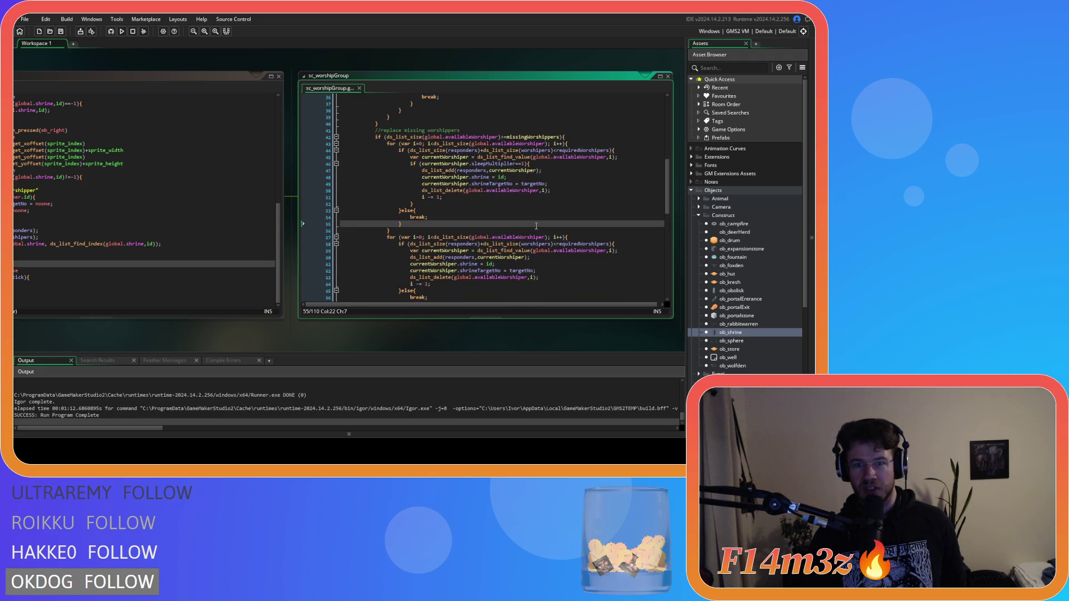
pyautogui.scroll(-1, 536, 225)
pyautogui.scroll(-3, 536, 227)
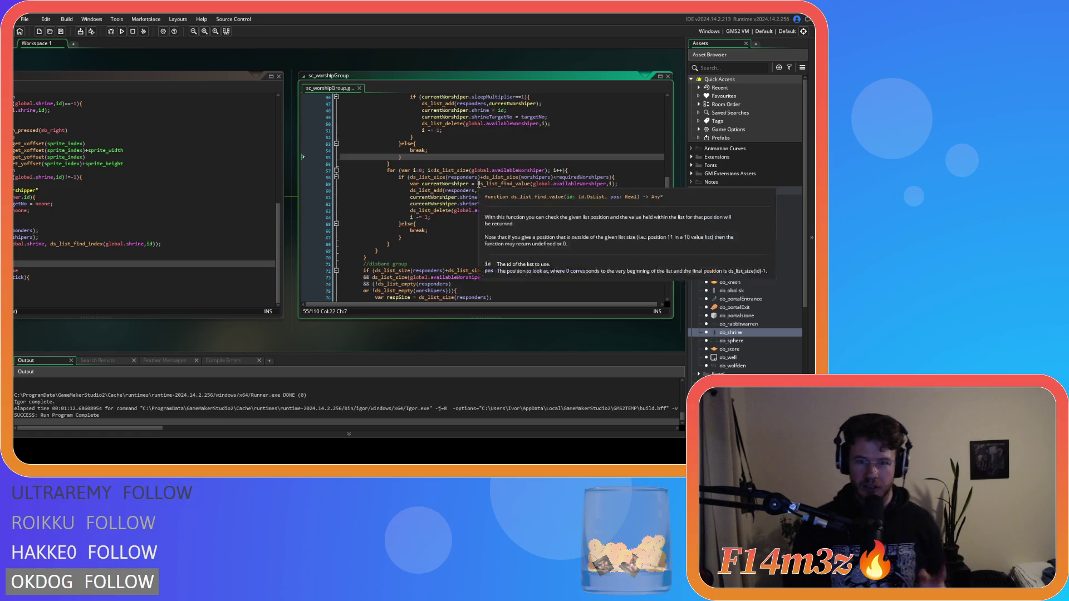
pyautogui.click(124, 343)
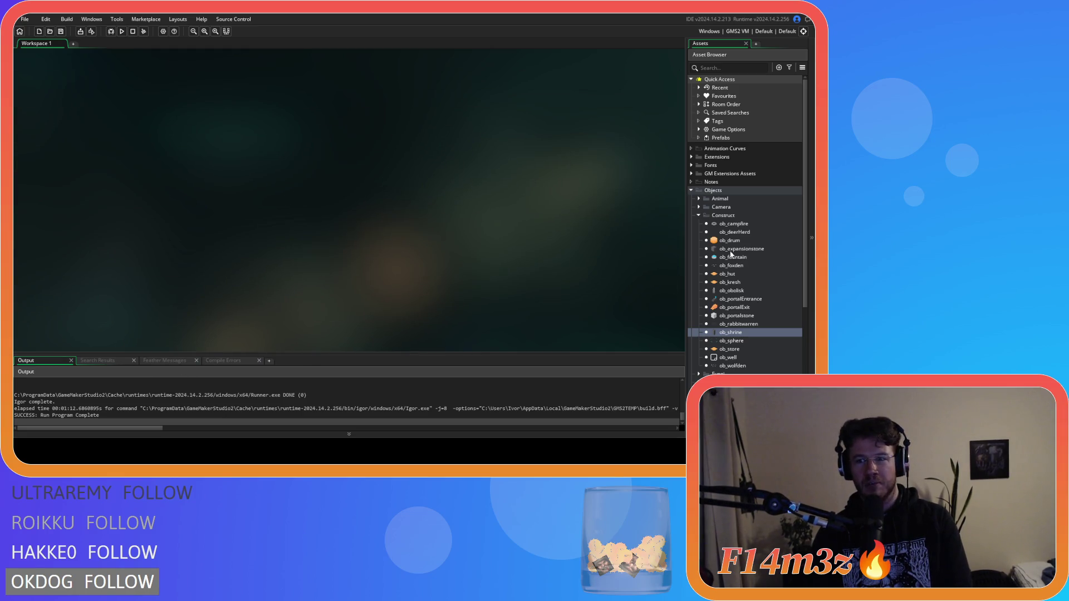
pyautogui.click(698, 216)
# Collapse and re-expand the Objects folder, briefly peeking inside Fungi.
pyautogui.click(690, 191)
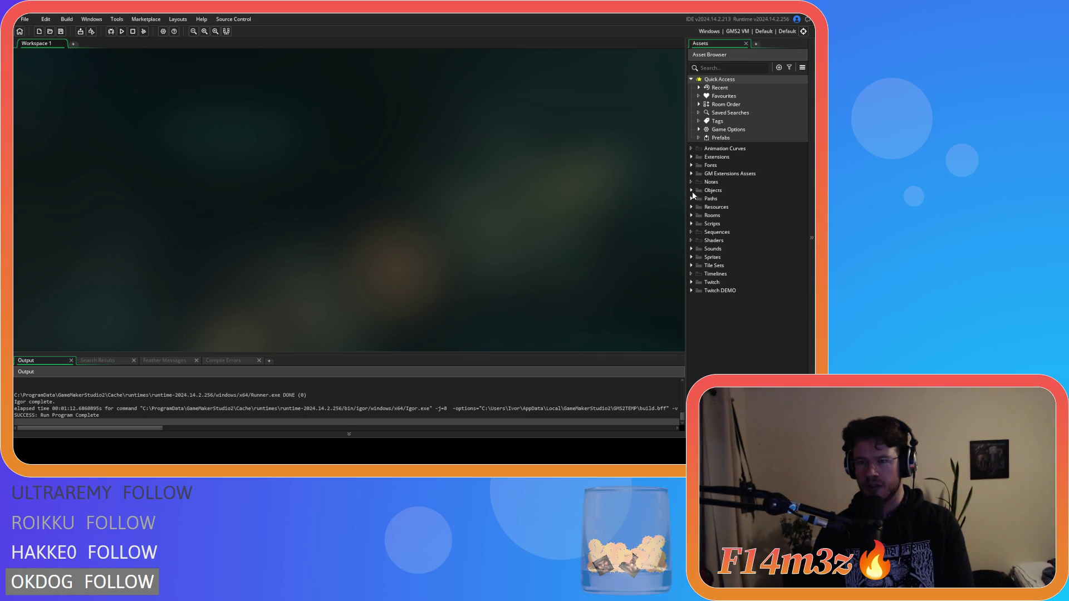
pyautogui.click(691, 191)
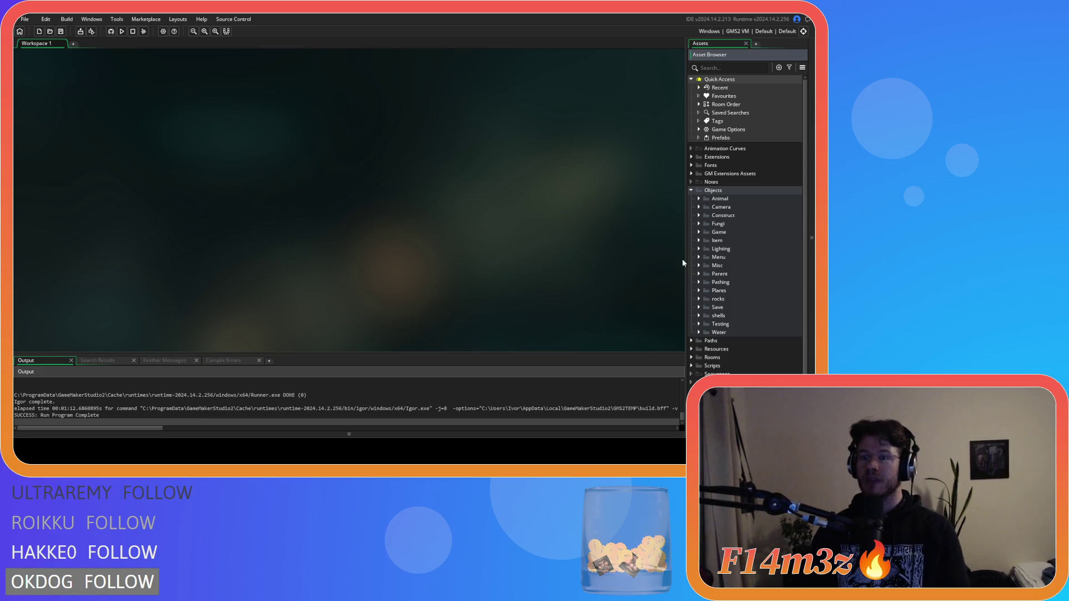
pyautogui.click(698, 224)
pyautogui.click(698, 223)
pyautogui.scroll(-1, 710, 298)
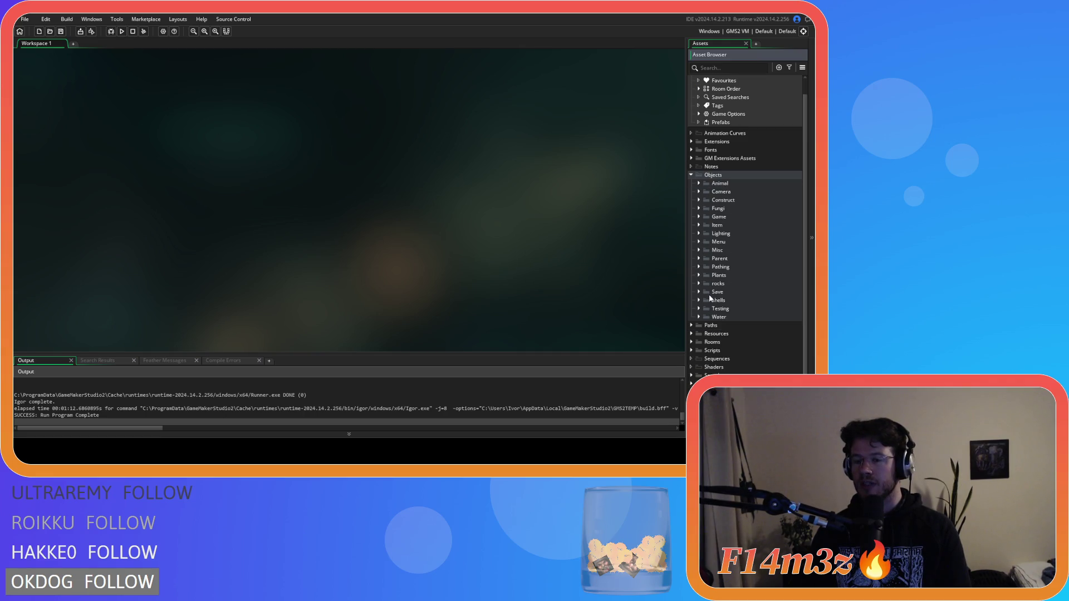
# Expand Scripts and scroll through its subfolders from Build and Camera to Twitch.
pyautogui.click(692, 351)
pyautogui.scroll(-3, 724, 358)
pyautogui.scroll(-5, 724, 357)
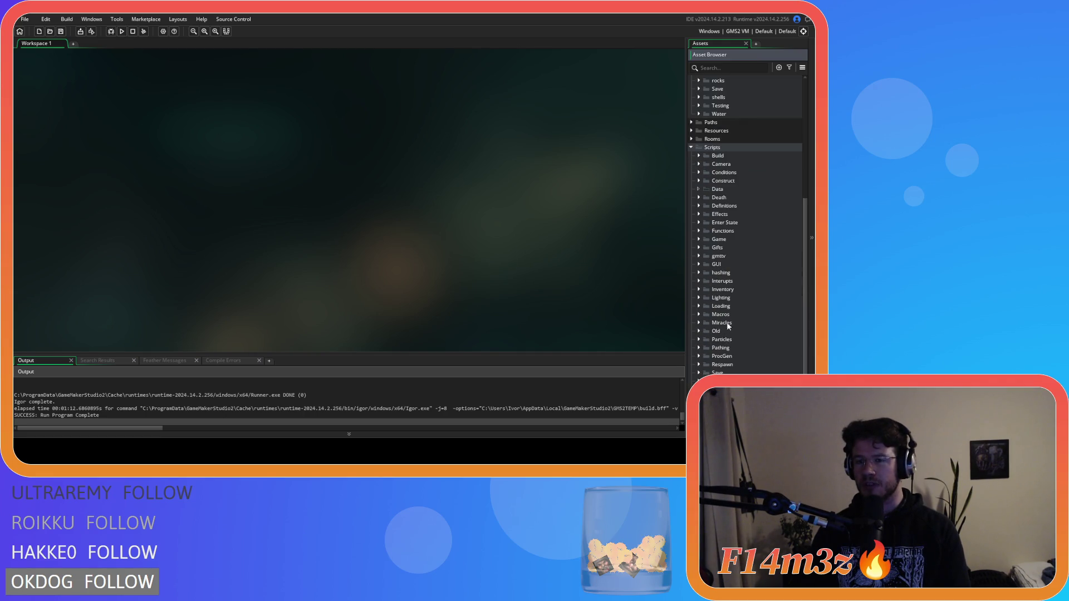
pyautogui.scroll(-2, 746, 285)
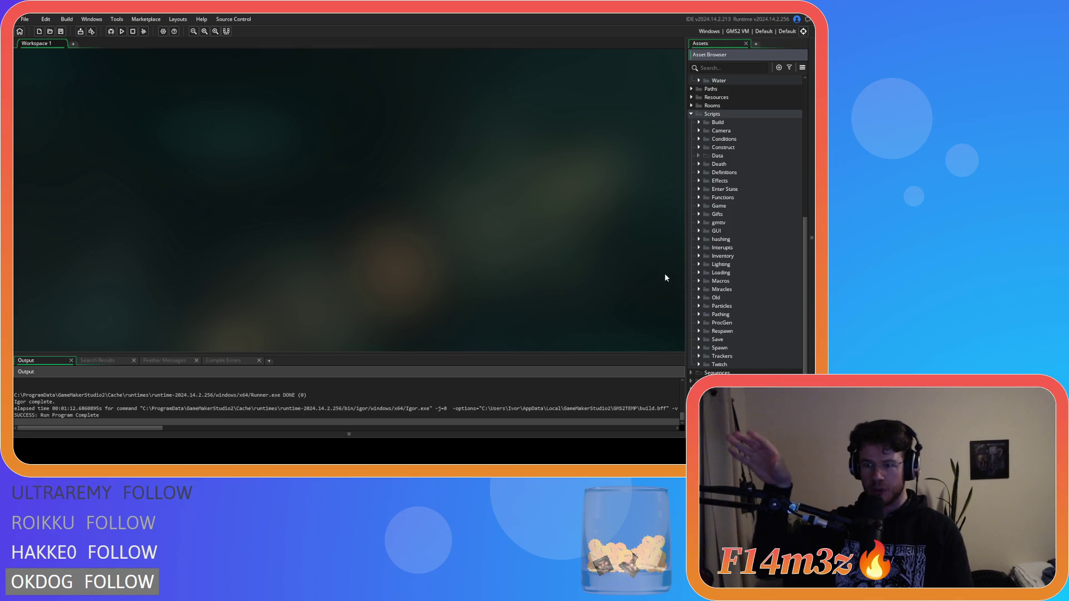
pyautogui.scroll(-1, 717, 267)
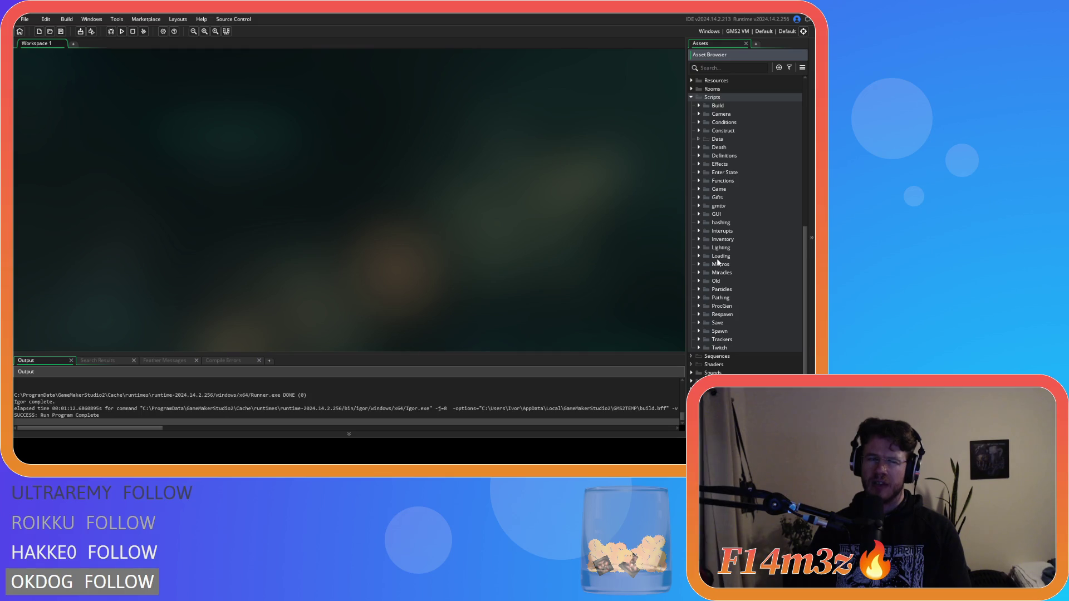
pyautogui.scroll(1, 718, 262)
pyautogui.scroll(-1, 708, 245)
pyautogui.scroll(8, 737, 229)
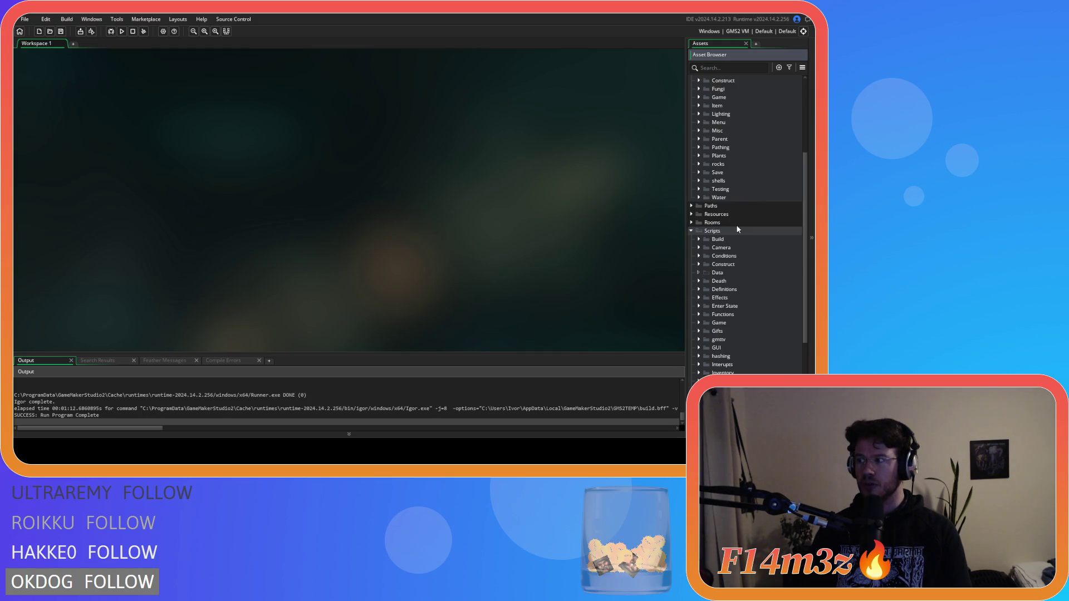
pyautogui.scroll(-8, 736, 225)
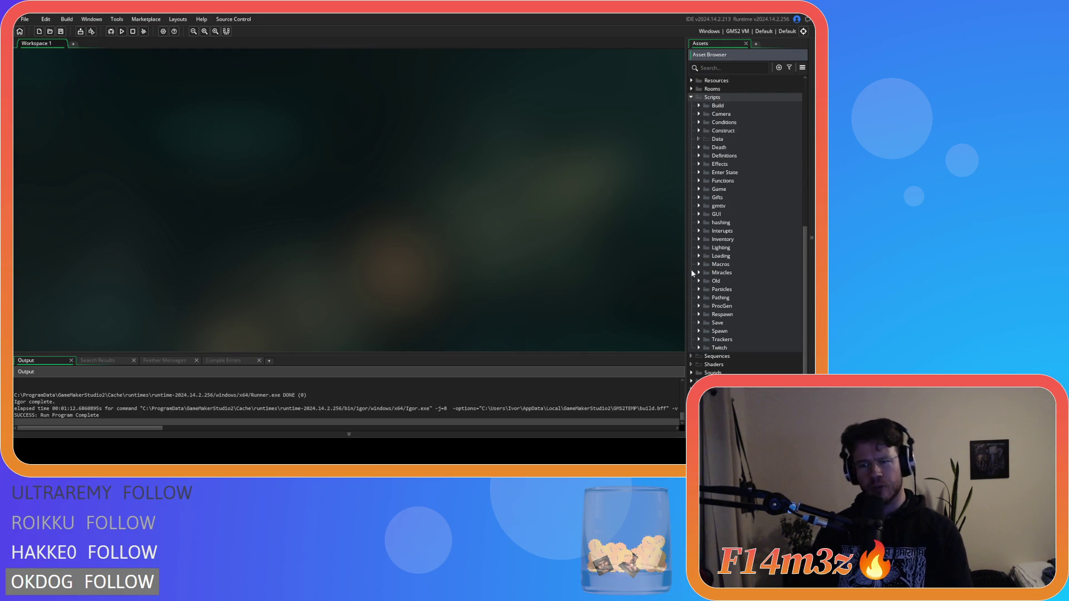
# Open sc_clearGift from the Gifts scripts folder and bring up its Worshipper cleanup code.
pyautogui.click(699, 197)
pyautogui.doubleClick(733, 205)
pyautogui.click(270, 170)
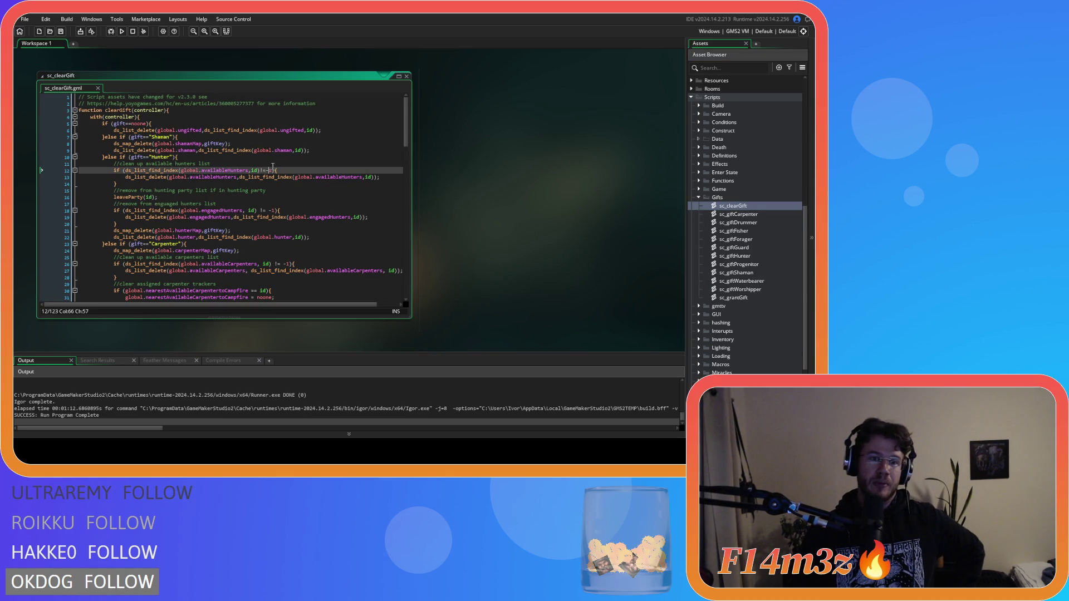
pyautogui.scroll(-1, 406, 127)
pyautogui.moveTo(406, 127); pyautogui.dragTo(404, 223)
pyautogui.click(161, 133)
# Examine the availableWorshiper cleanup on lines 70–71 and the with (shrine) block on lines 79–86.
pyautogui.moveTo(237, 139)
pyautogui.mouseDown()
pyautogui.moveTo(240, 170)
pyautogui.moveTo(245, 146)
pyautogui.mouseUp()
pyautogui.moveTo(122, 199); pyautogui.dragTo(214, 249)
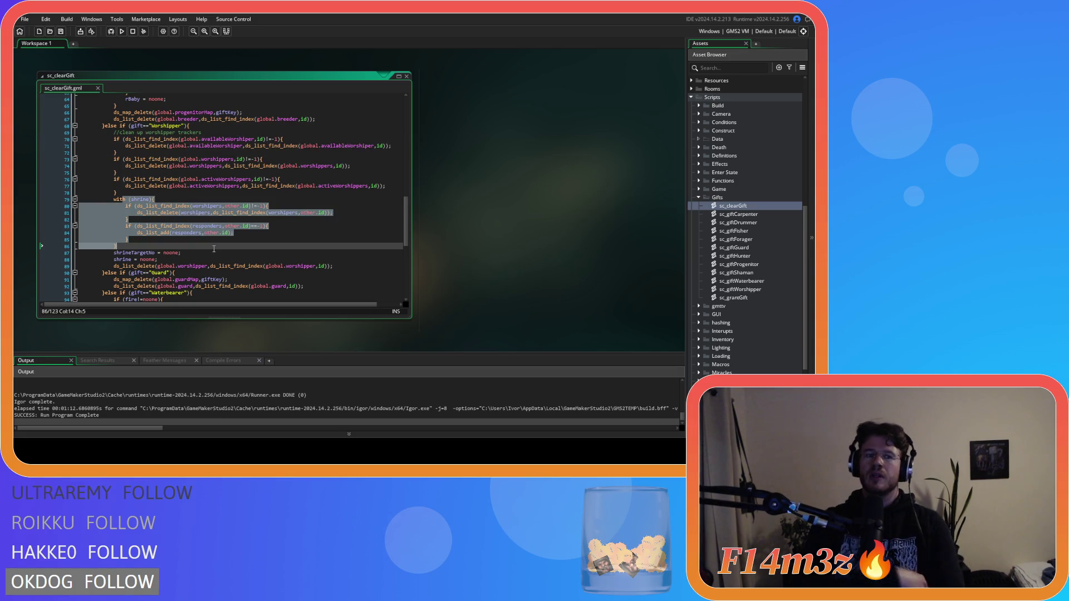
pyautogui.scroll(1, 214, 249)
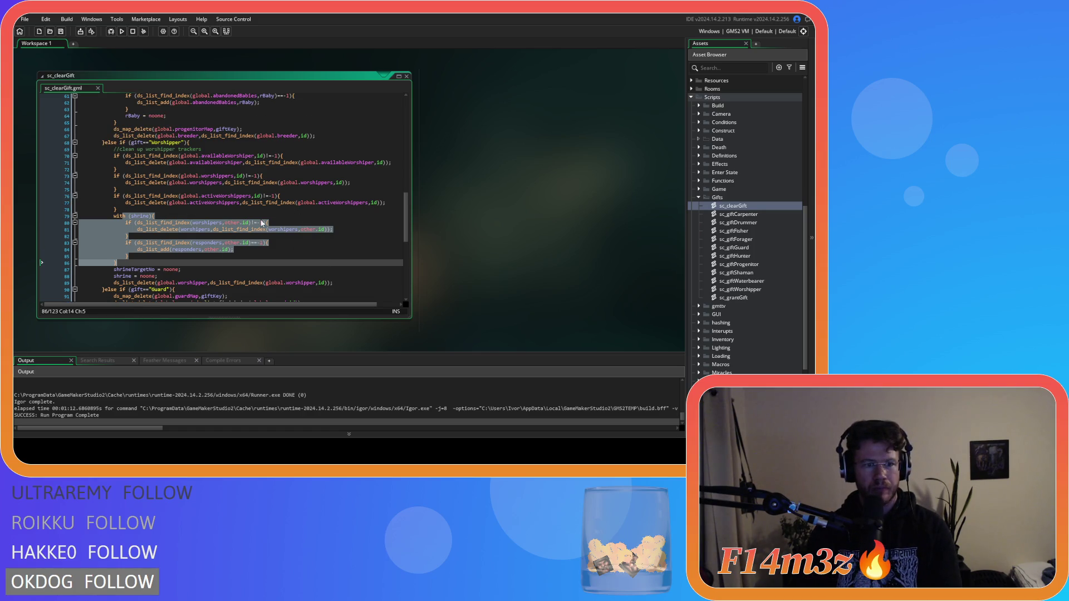
pyautogui.click(131, 217)
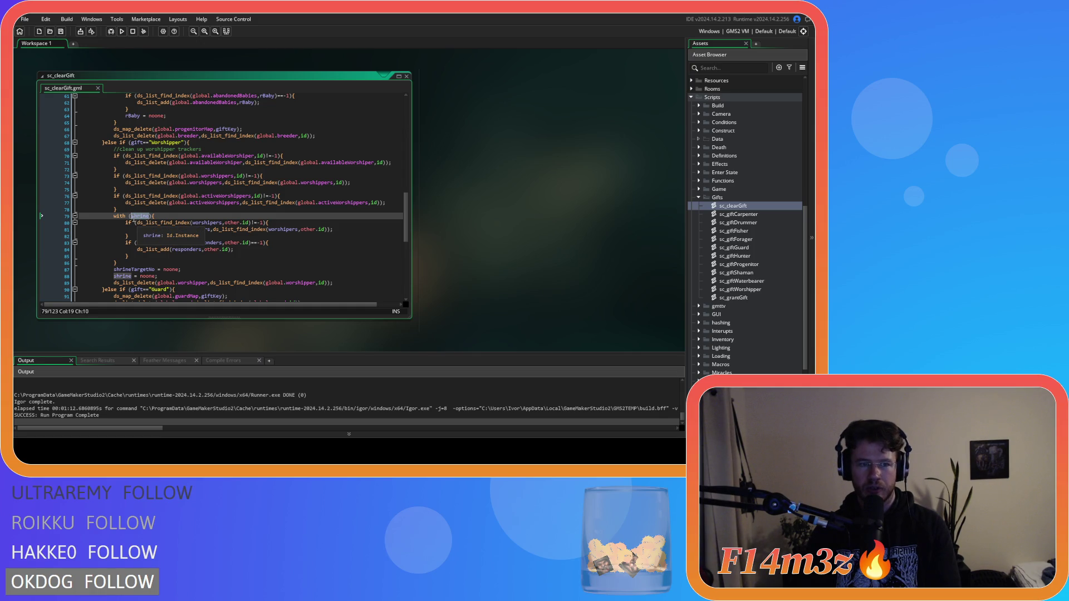
pyautogui.doubleClick(134, 218)
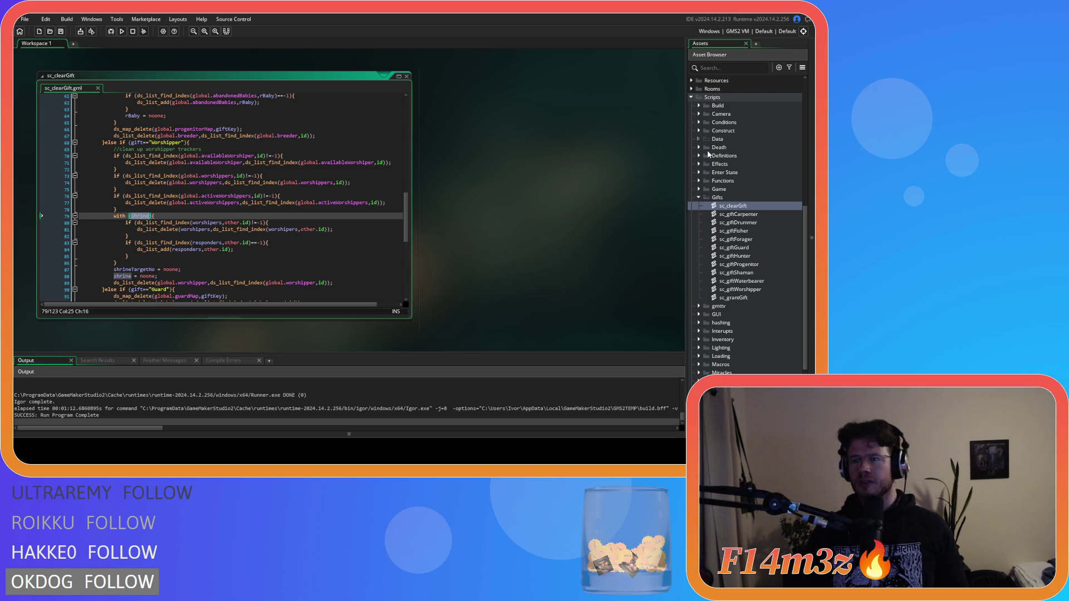
# Expand the Game folders under Scripts and Objects, listing ob_controller through ob_weather.
pyautogui.click(699, 190)
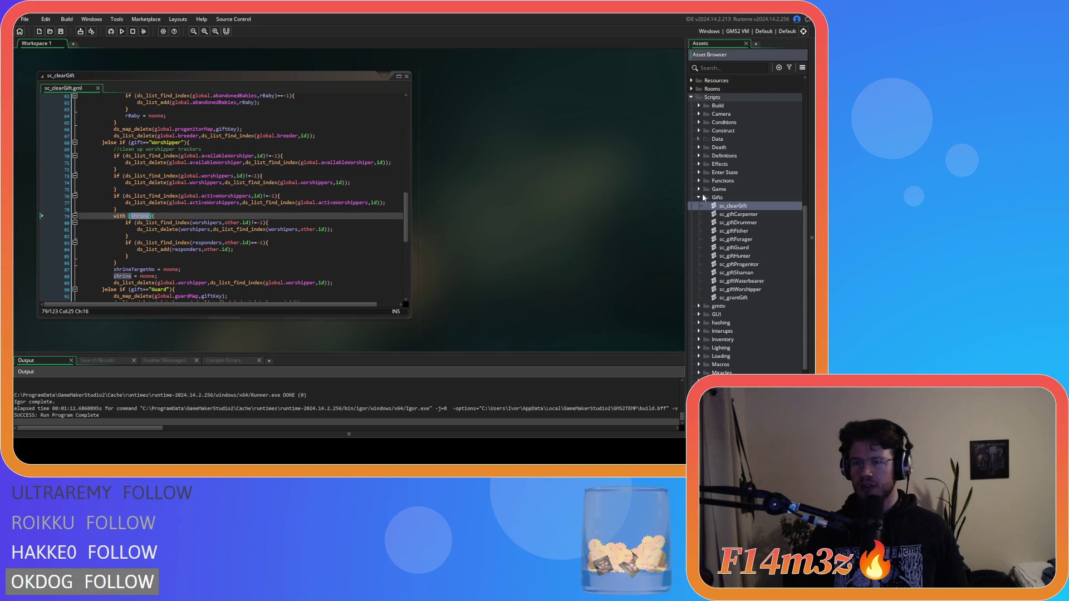
pyautogui.scroll(10, 754, 237)
pyautogui.doubleClick(718, 232)
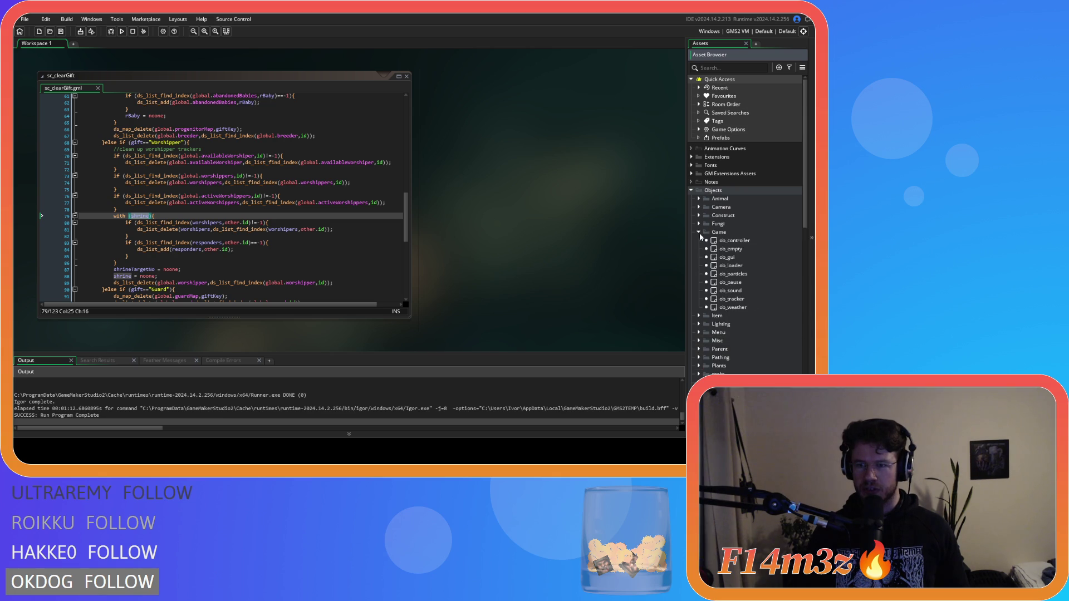
# Open ob_controller's Global Left Pressed event code.
pyautogui.doubleClick(722, 241)
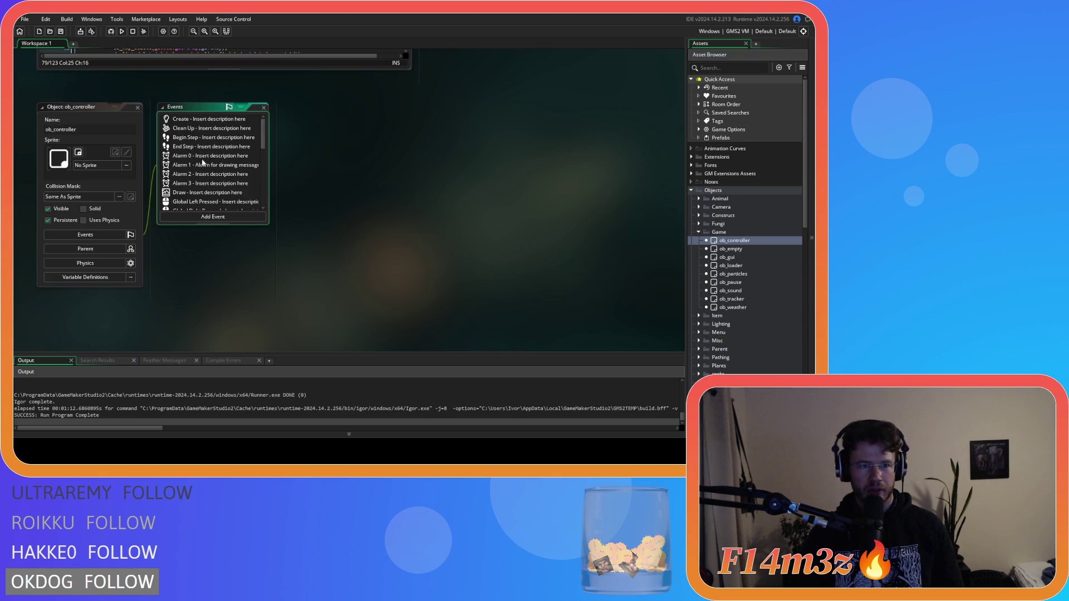
pyautogui.scroll(-2, 211, 192)
pyautogui.click(219, 169)
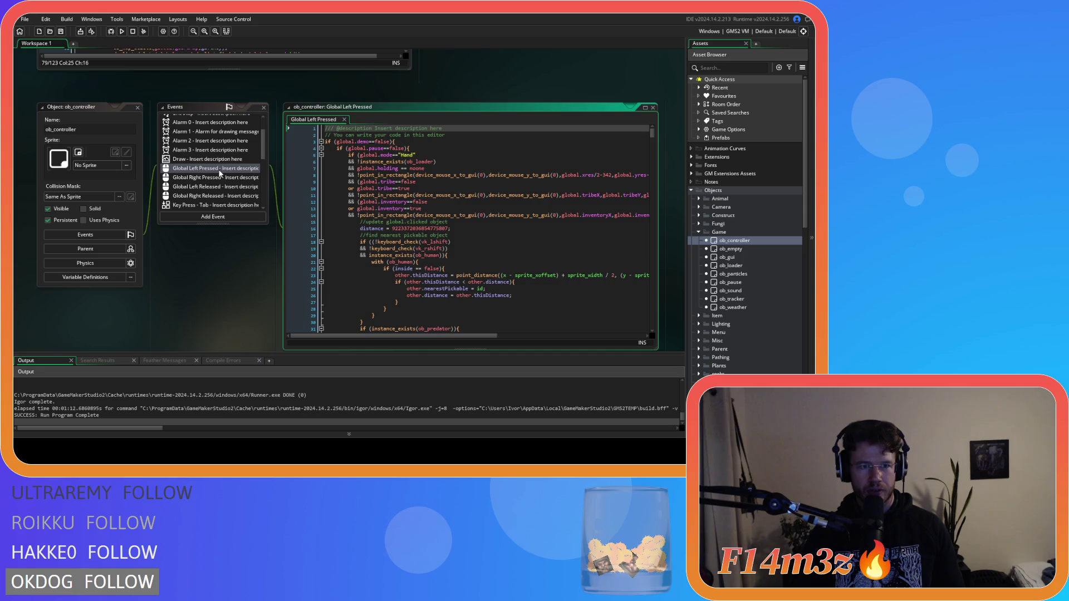
# Find and mark the shrine worshipper cleanup block around lines 330–336.
pyautogui.scroll(-20, 624, 169)
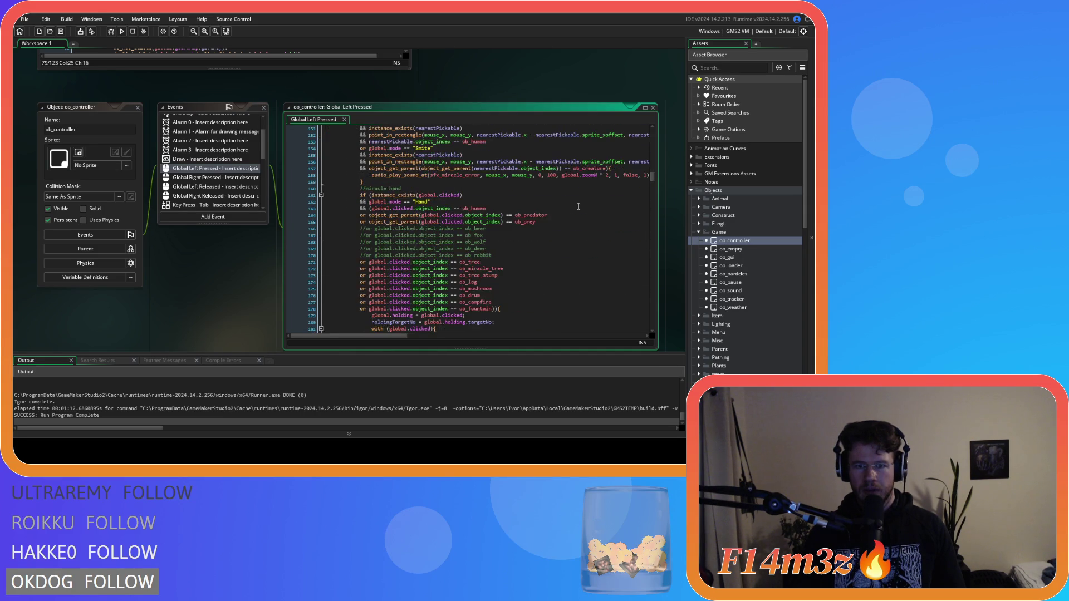
pyautogui.scroll(-9, 579, 207)
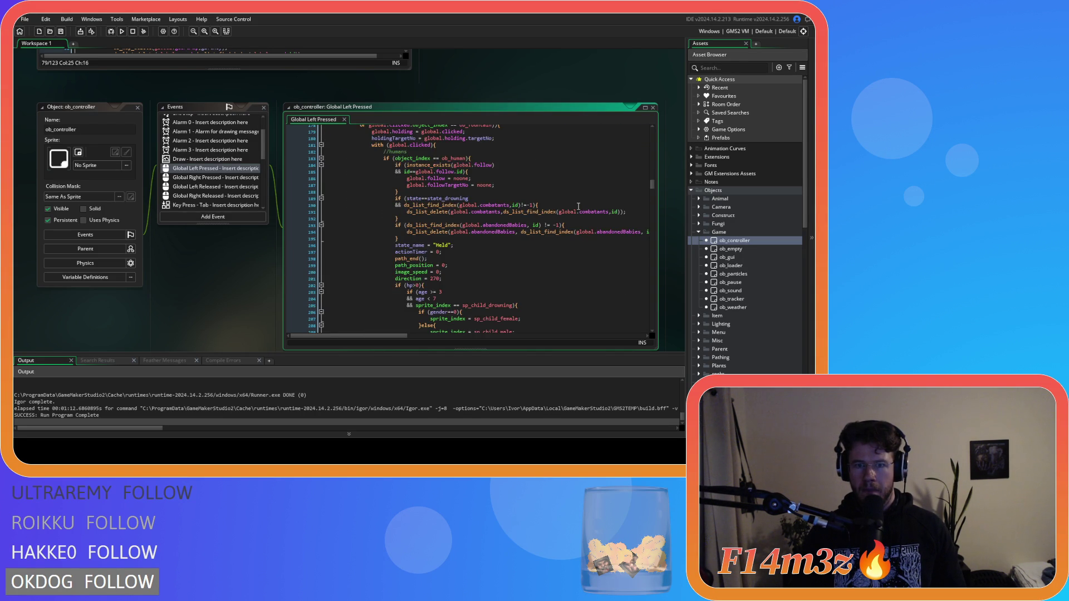
pyautogui.scroll(-20, 578, 207)
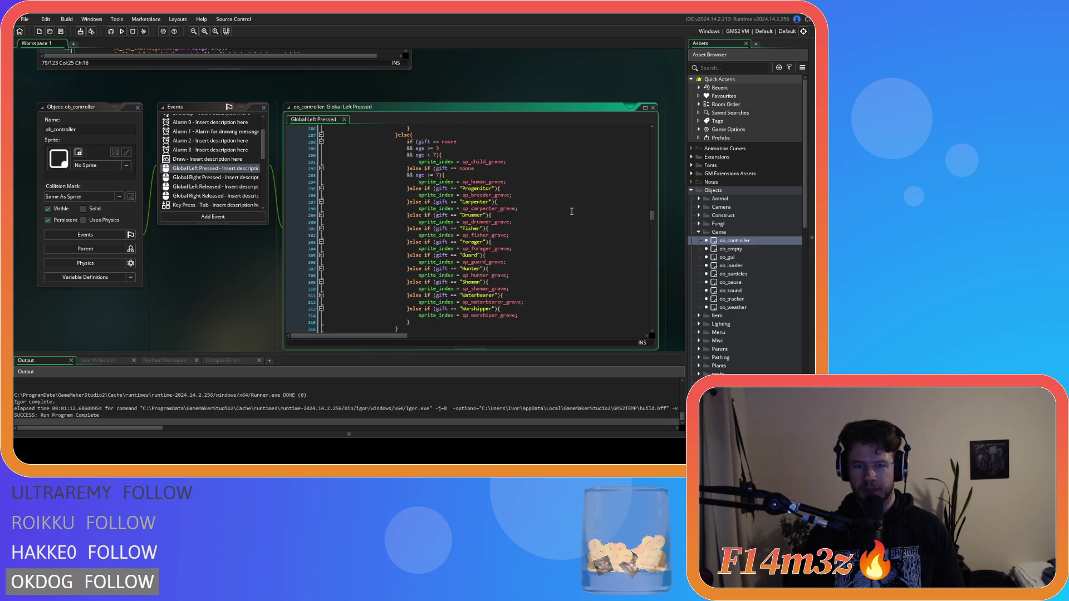
pyautogui.scroll(-2, 559, 216)
pyautogui.click(518, 266)
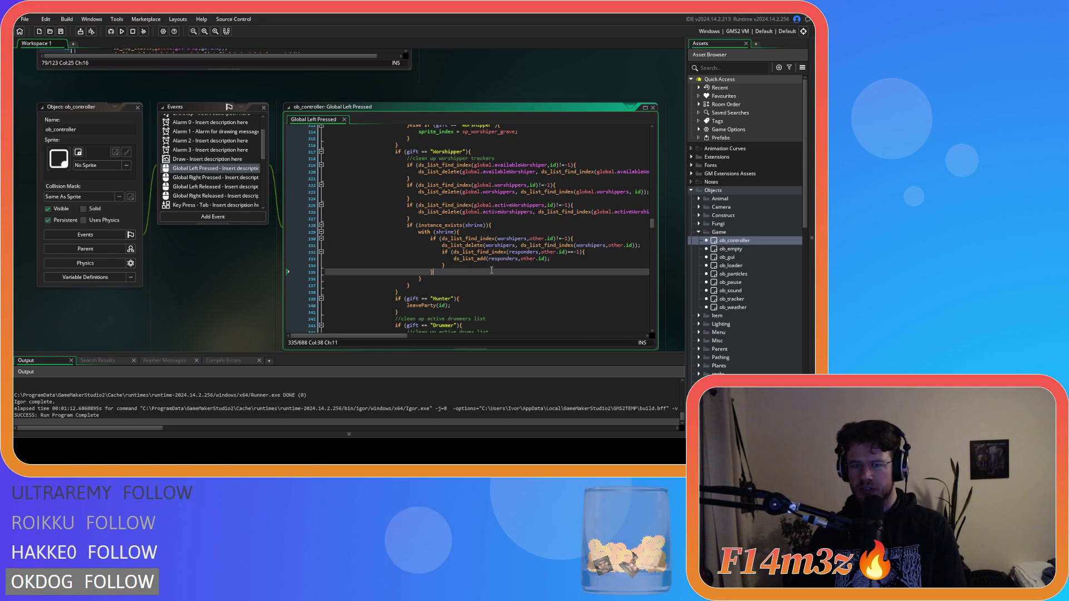
pyautogui.moveTo(518, 244); pyautogui.dragTo(517, 272)
pyautogui.click(517, 277)
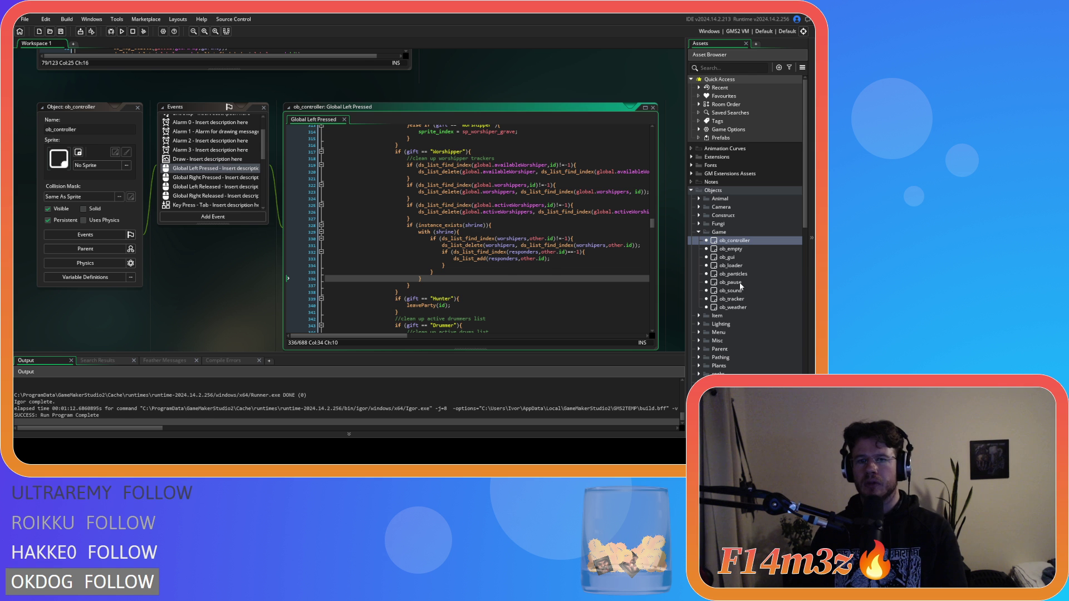
# Expand the Game scripts folder in the Asset Browser.
pyautogui.scroll(-3, 738, 314)
pyautogui.scroll(-3, 700, 359)
pyautogui.scroll(-3, 700, 360)
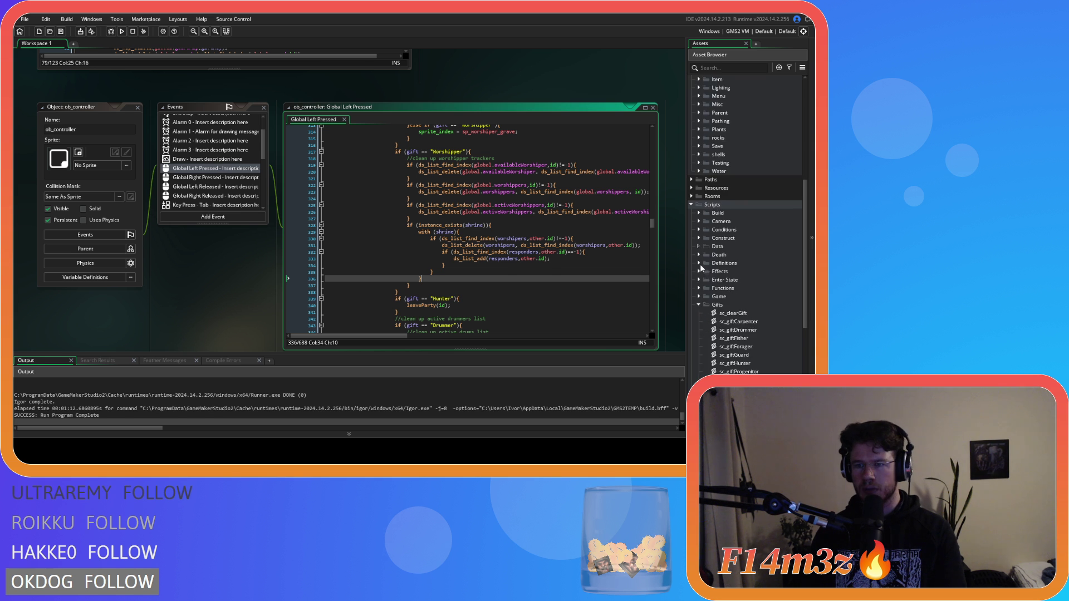
pyautogui.click(704, 296)
# Open sc_drop and follow its grantGift(id) call to open sc_grantGift.
pyautogui.doubleClick(728, 329)
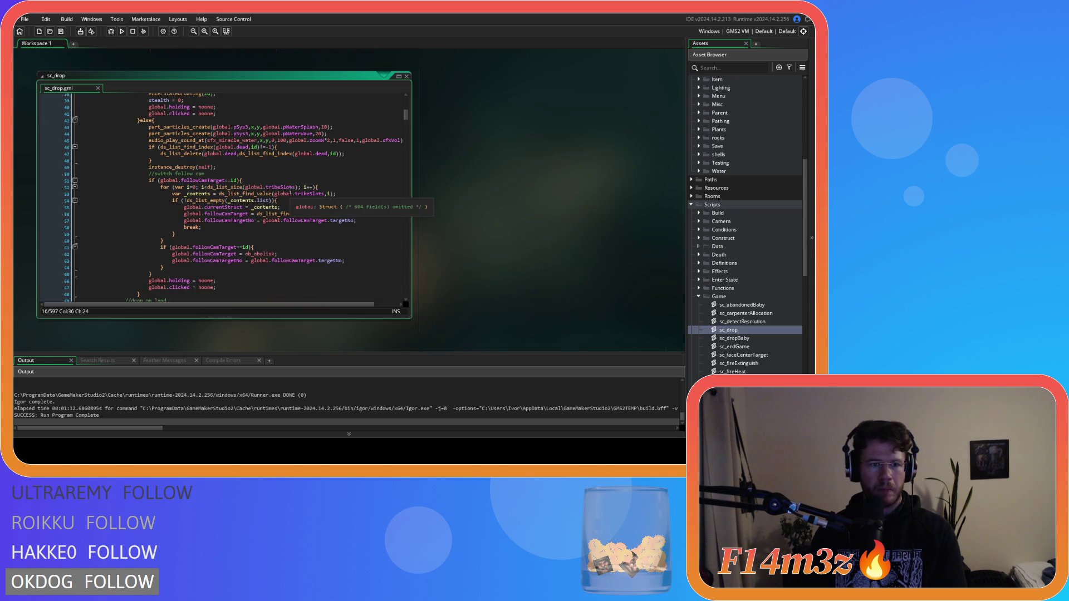
pyautogui.moveTo(340, 215)
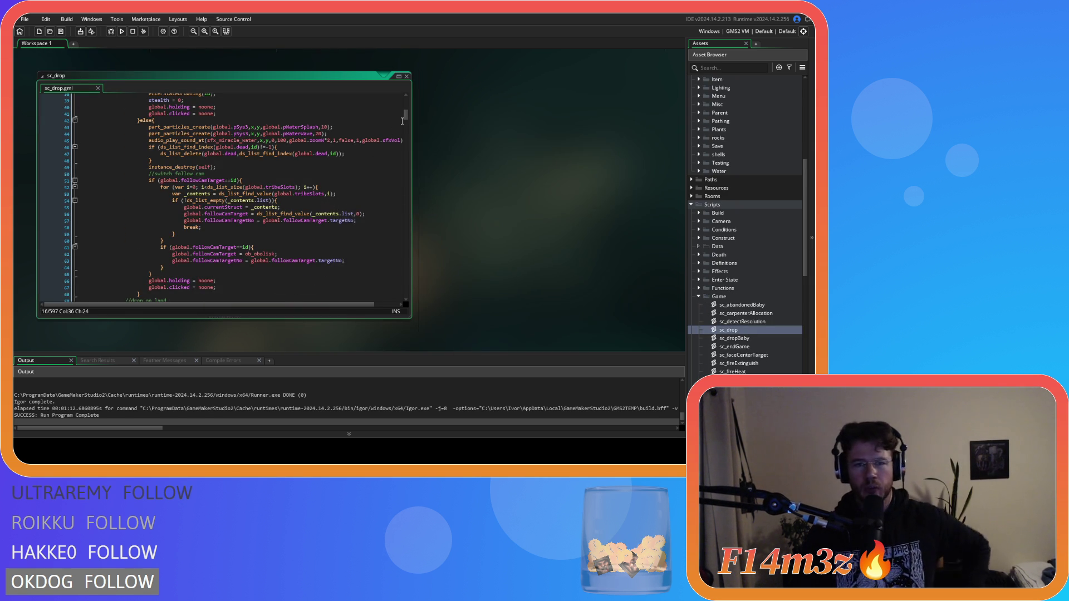
pyautogui.moveTo(404, 120)
pyautogui.mouseDown()
pyautogui.moveTo(406, 146)
pyautogui.moveTo(405, 112)
pyautogui.moveTo(413, 134)
pyautogui.mouseUp()
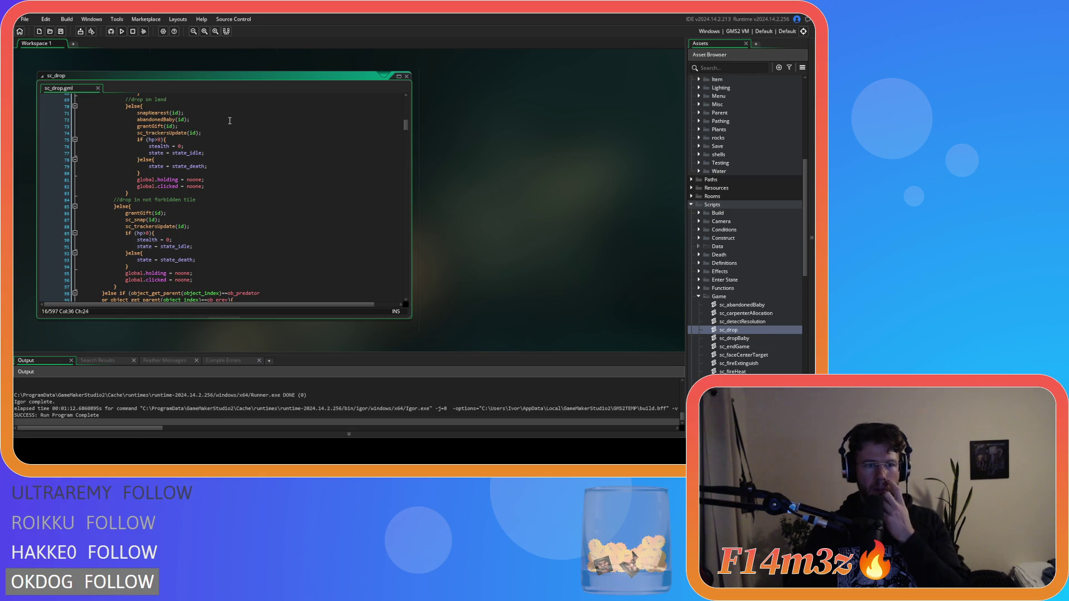
pyautogui.scroll(-1, 229, 123)
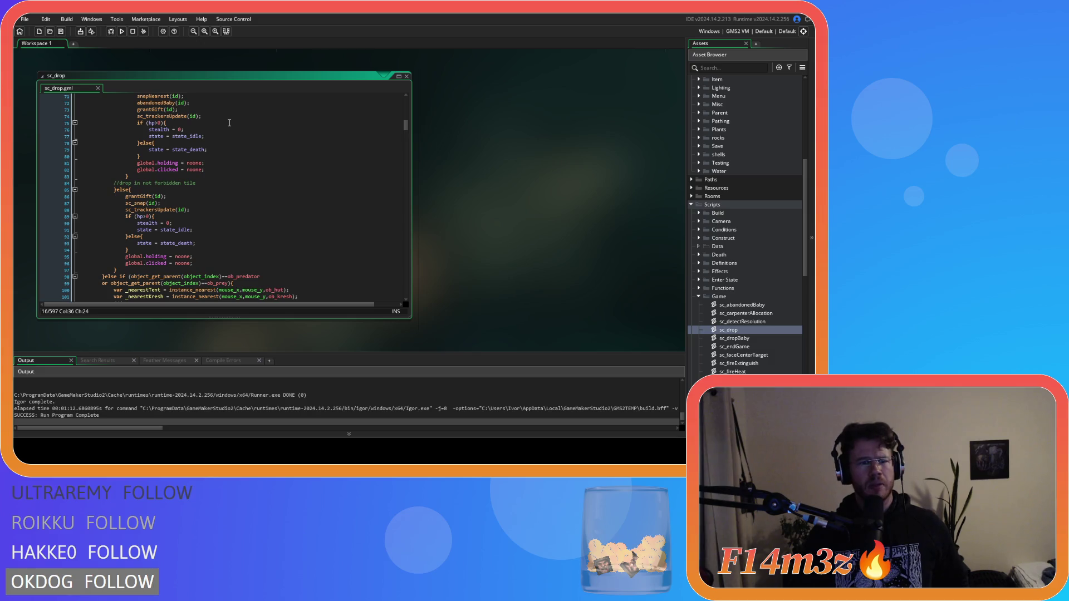
pyautogui.middleClick(139, 196)
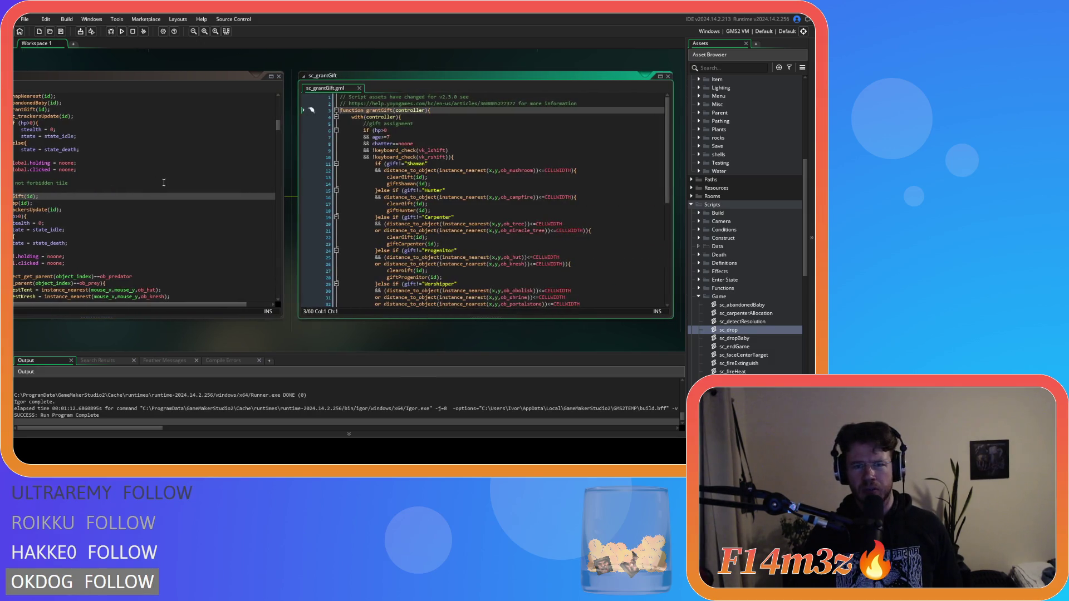
pyautogui.scroll(-10, 741, 223)
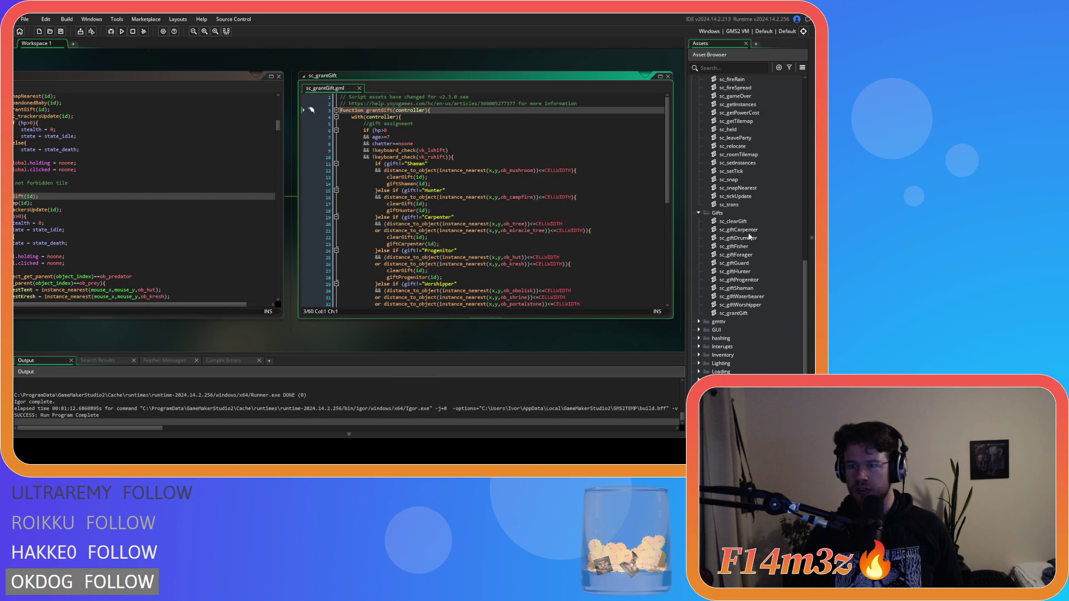
pyautogui.doubleClick(732, 221)
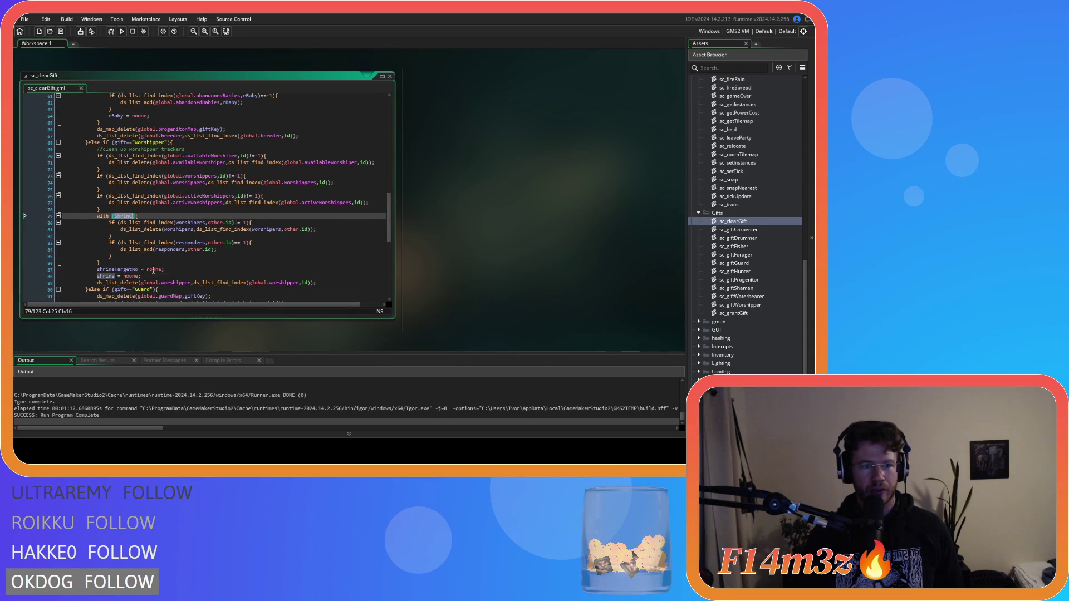
pyautogui.click(390, 75)
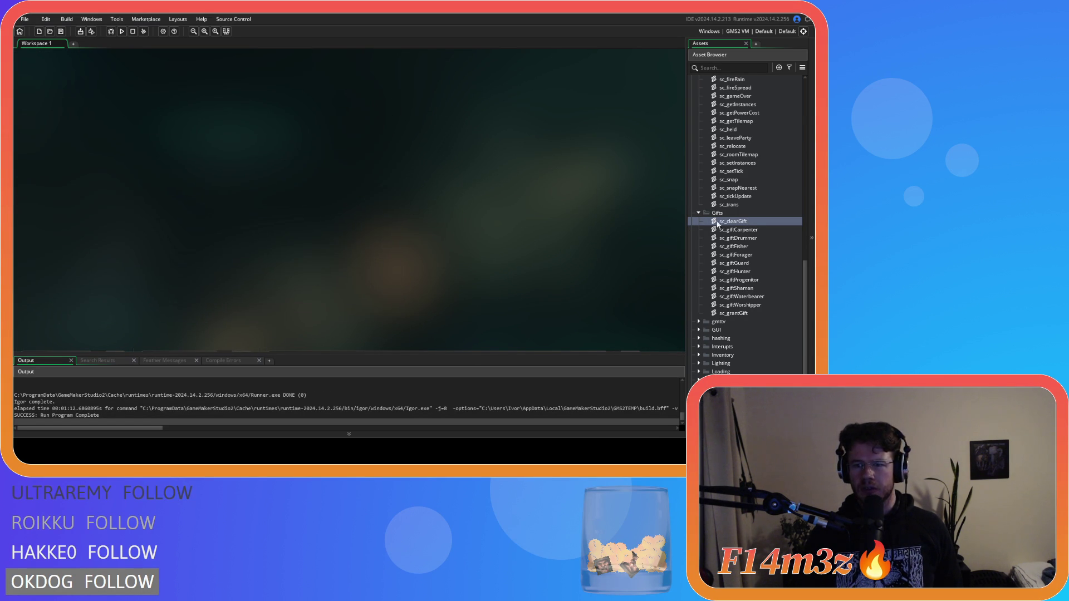
pyautogui.scroll(-3, 739, 244)
pyautogui.doubleClick(733, 229)
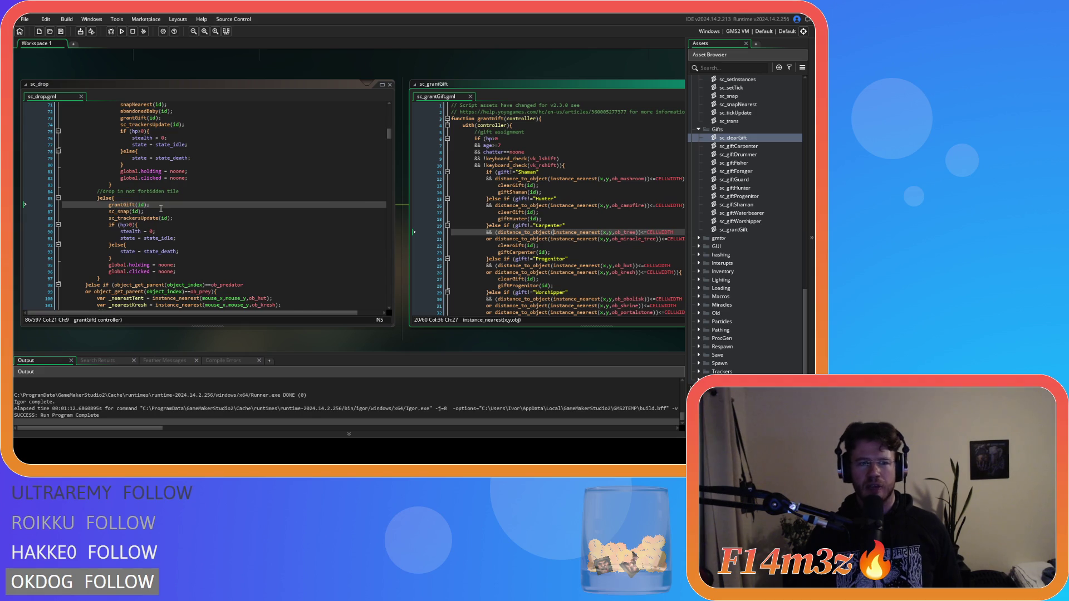
# Follow the clearGift call on line 13 of sc_grantGift to open sc_clearGift.
pyautogui.moveTo(396, 339); pyautogui.dragTo(230, 329)
pyautogui.scroll(-2, 412, 148)
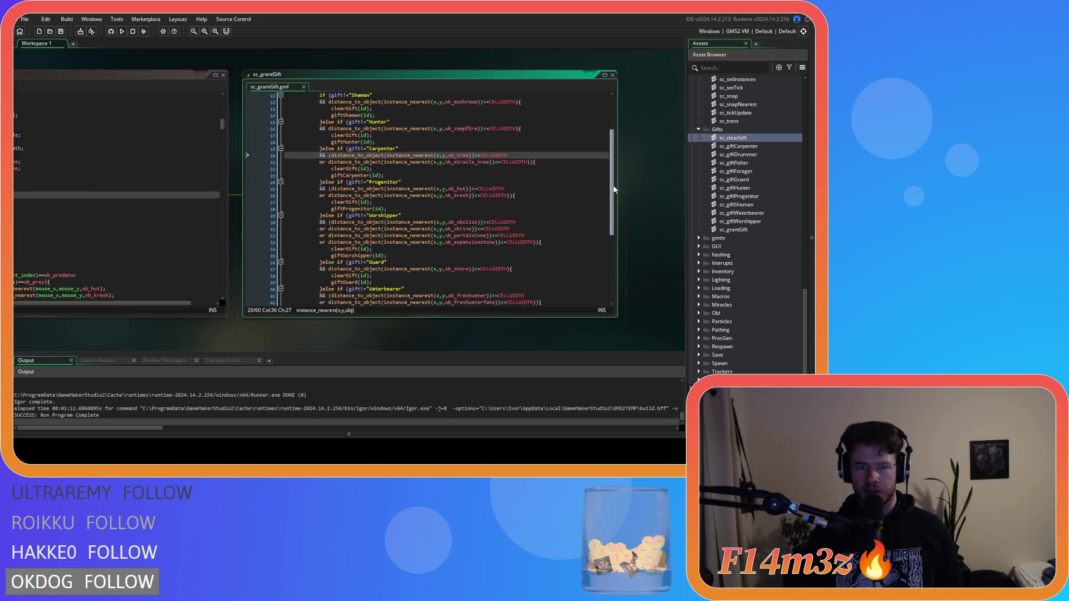
pyautogui.moveTo(392, 150)
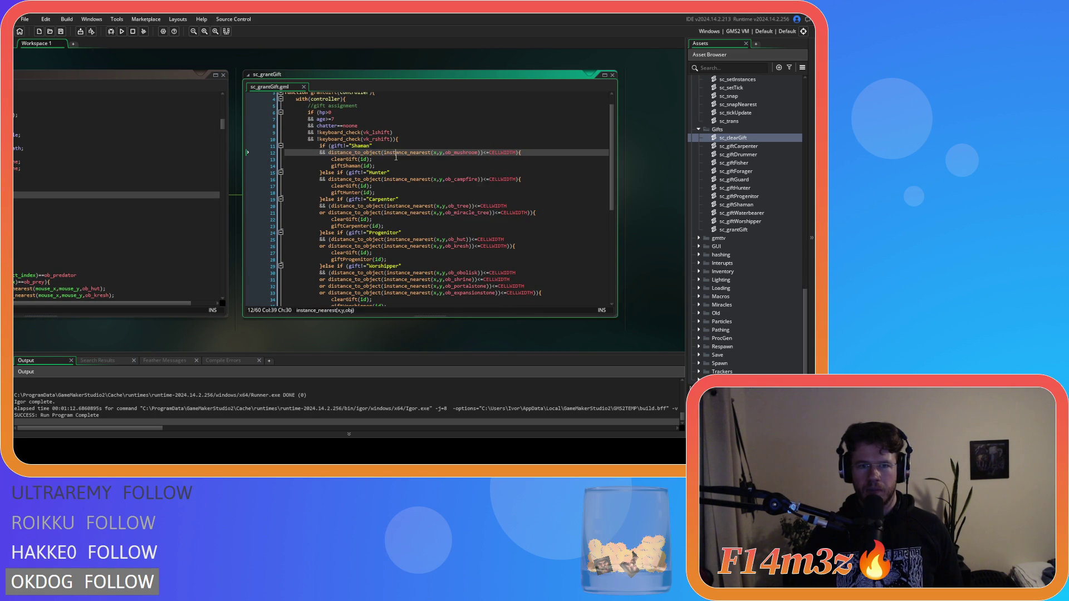
pyautogui.click(332, 159)
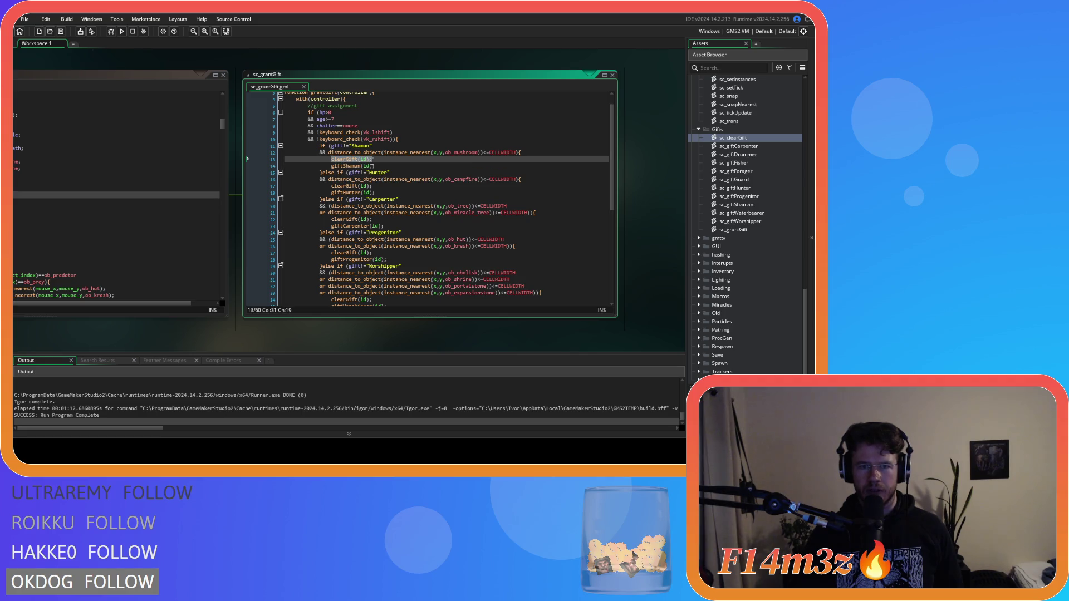
pyautogui.moveTo(332, 192); pyautogui.dragTo(415, 200)
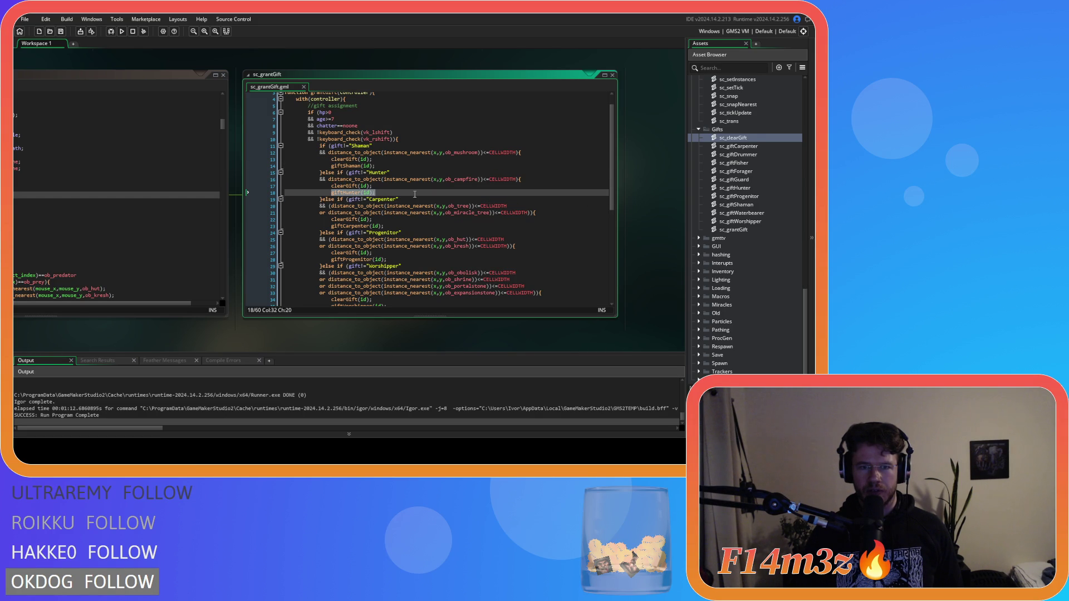
pyautogui.middleClick(341, 160)
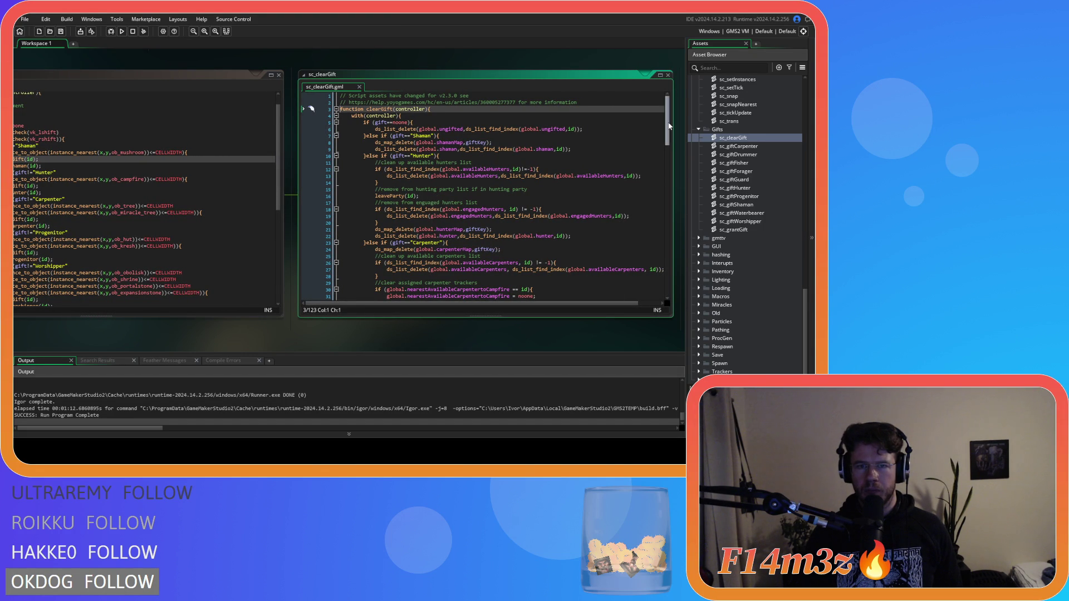
# Review sc_clearGift at line 79, then return to sc_drop and start a search.
pyautogui.moveTo(670, 128); pyautogui.dragTo(666, 232)
pyautogui.click(423, 189)
pyautogui.moveTo(110, 337); pyautogui.dragTo(662, 322)
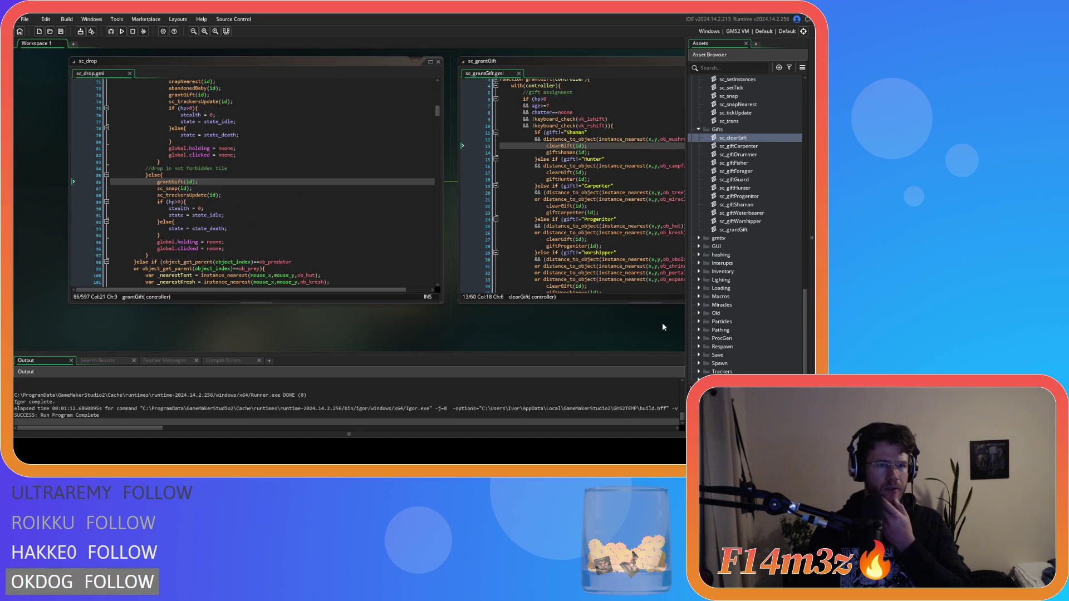
pyautogui.click(339, 175)
pyautogui.hotkey('ctrl', 'f')
# Search sc_drop for "shrine" to find its worshipper cleanup.
pyautogui.write('shrine')
pyautogui.click(426, 94)
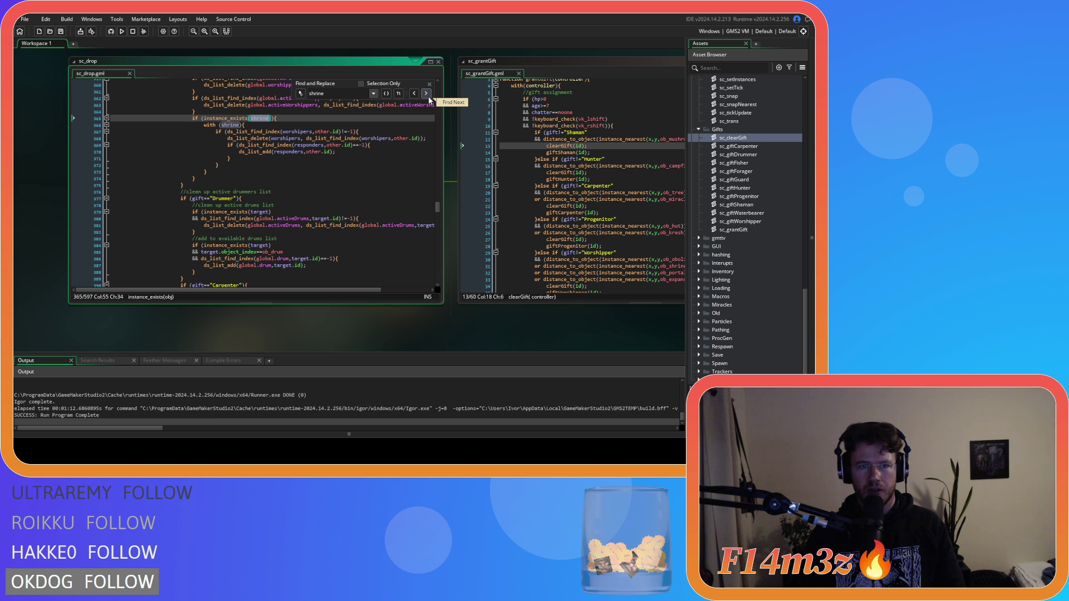
pyautogui.press('Escape')
# Open ob_controller's event code and search it for "shrine" occurrences.
pyautogui.scroll(10, 763, 184)
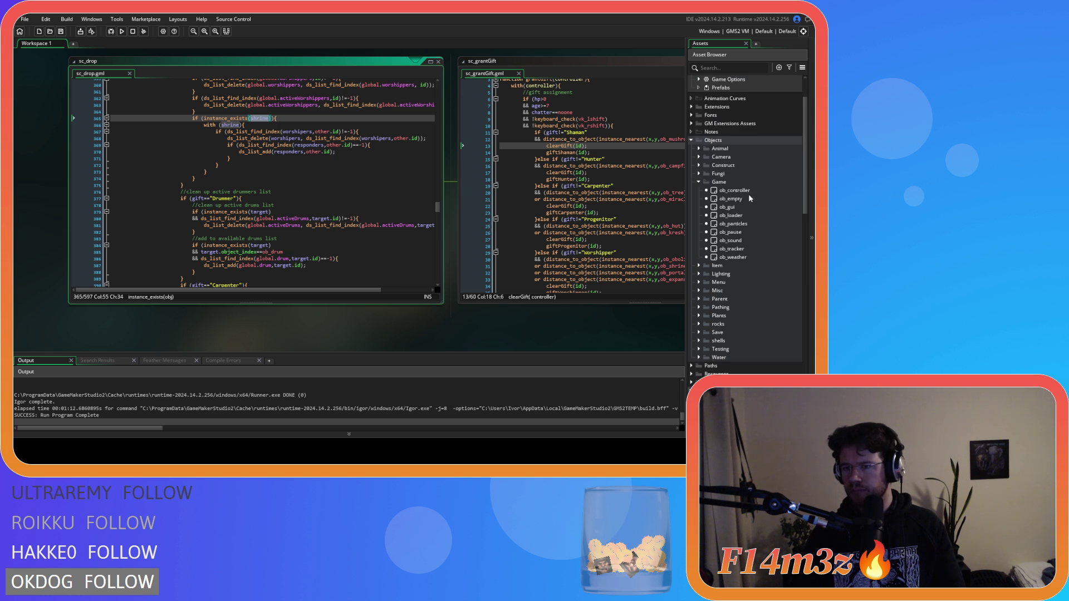
pyautogui.click(749, 191)
pyautogui.doubleClick(750, 192)
pyautogui.doubleClick(488, 193)
pyautogui.hotkey('ctrl', 'f')
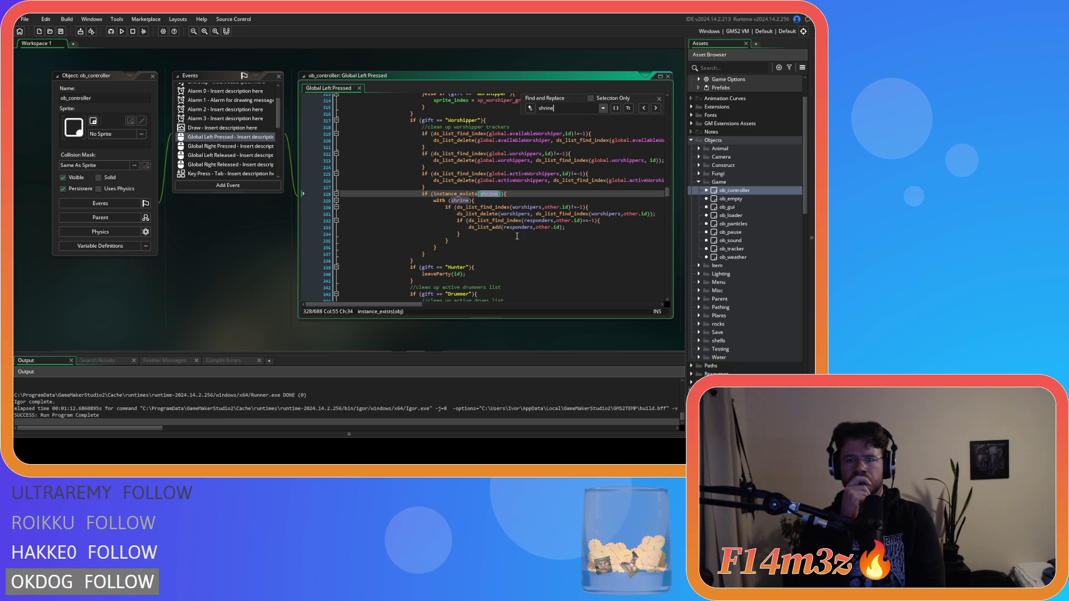
pyautogui.click(655, 108)
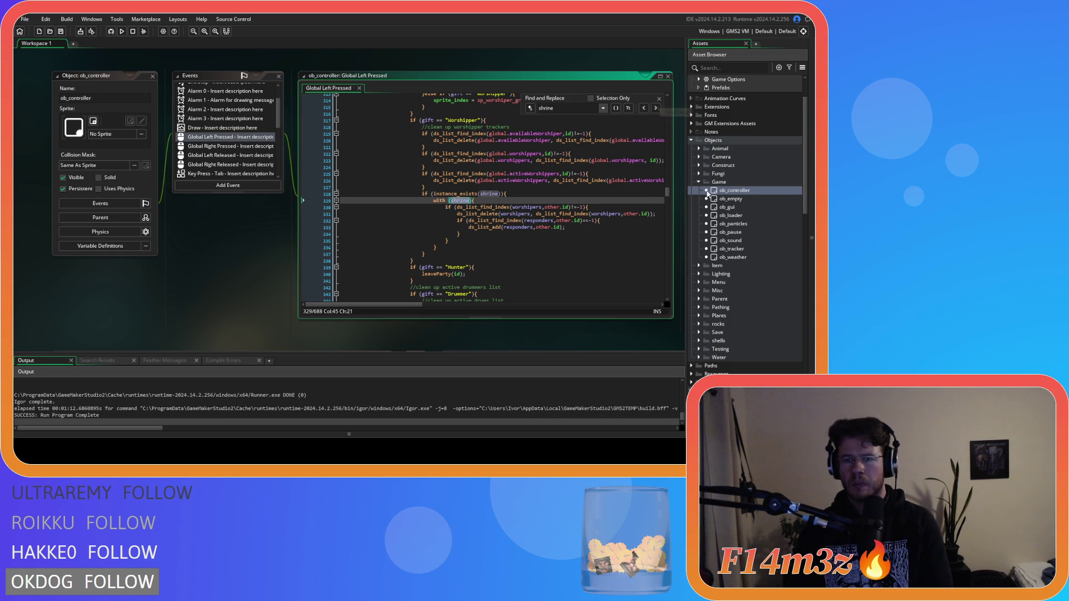
# Open the sc_clearGift script from the Gifts folder.
pyautogui.scroll(-10, 749, 241)
pyautogui.scroll(-8, 749, 241)
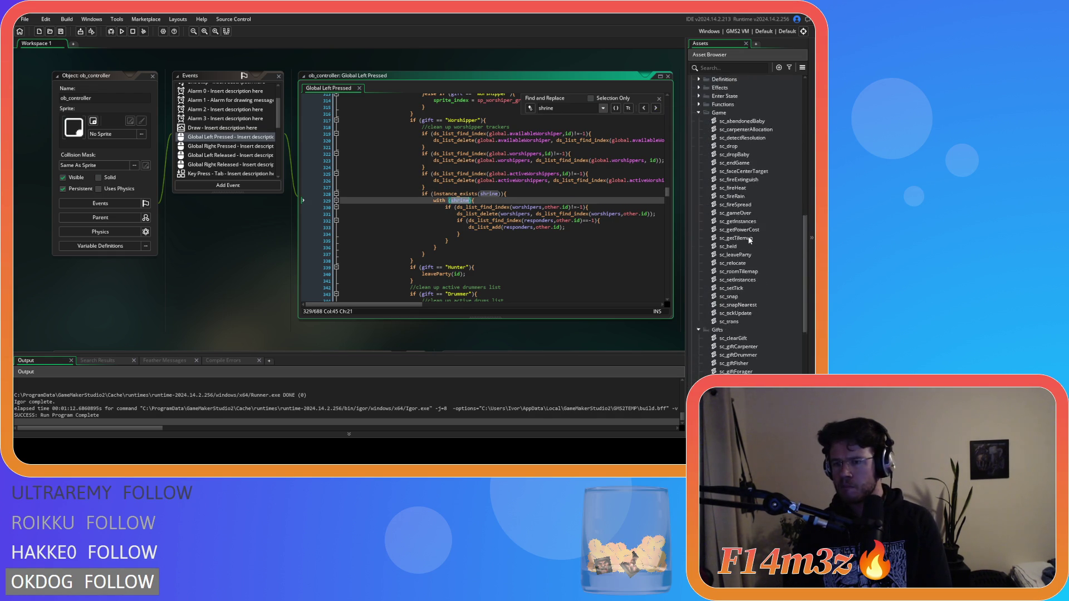
pyautogui.doubleClick(752, 254)
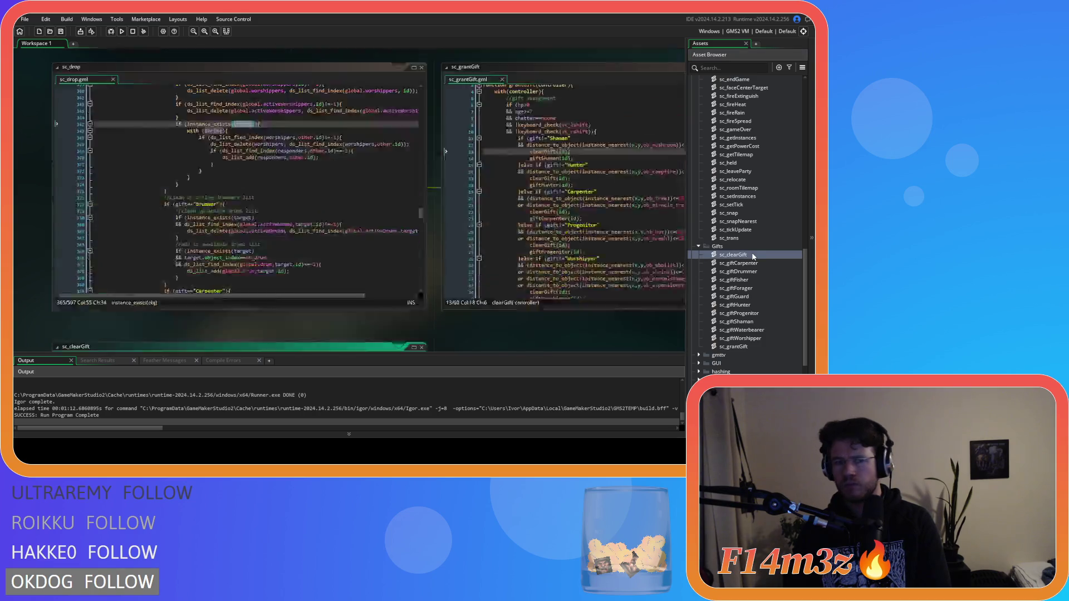
# Inspect the worshipers and responders checks in sc_clearGift's shrine cleanup (lines 80–84).
pyautogui.scroll(-20, 329, 208)
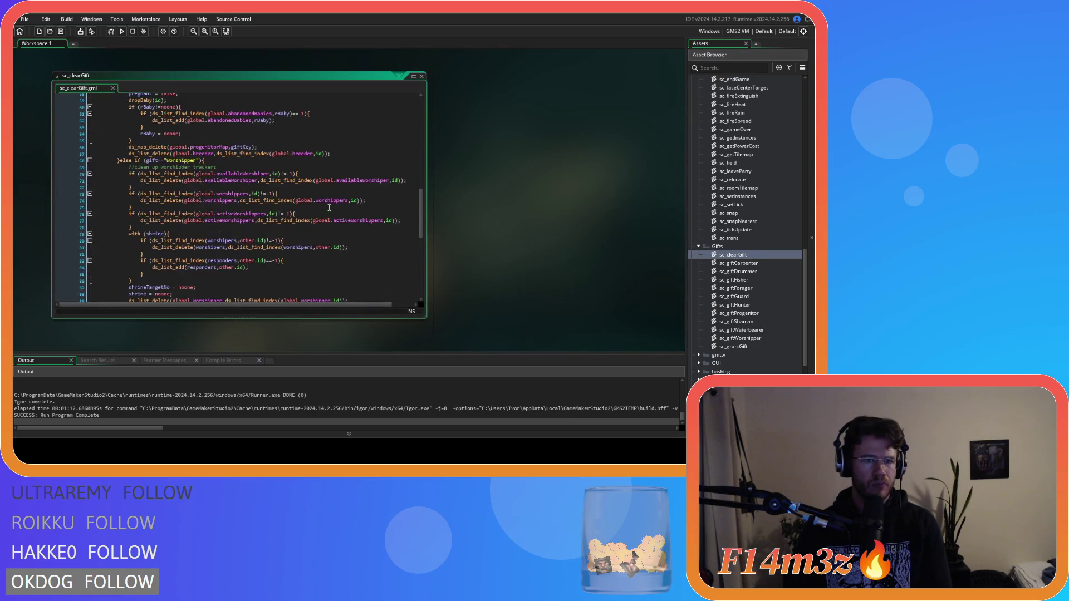
pyautogui.click(301, 223)
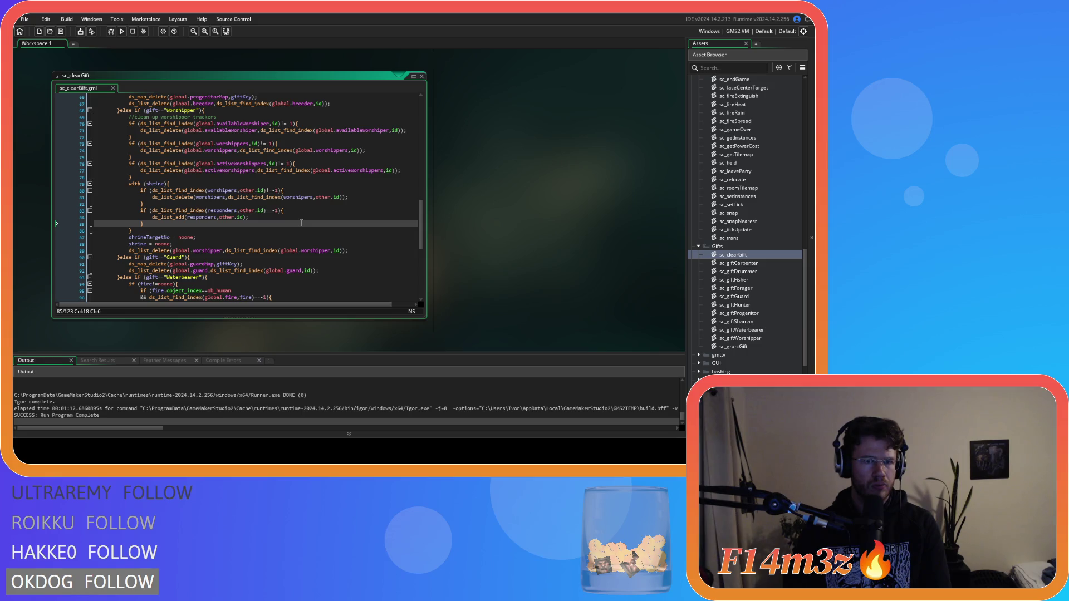
pyautogui.click(253, 212)
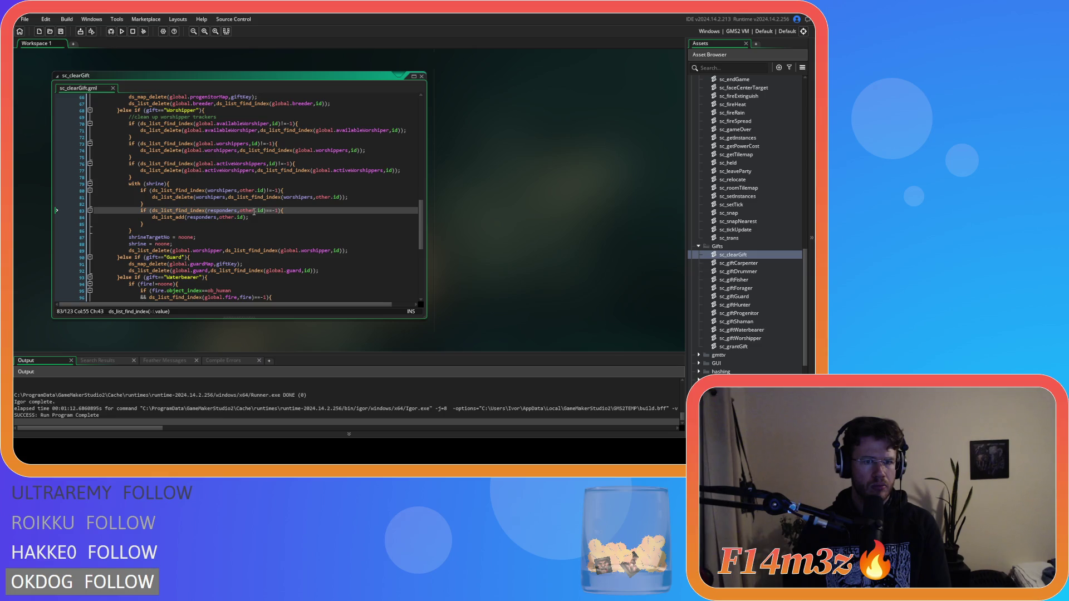
pyautogui.click(200, 197)
pyautogui.click(268, 191)
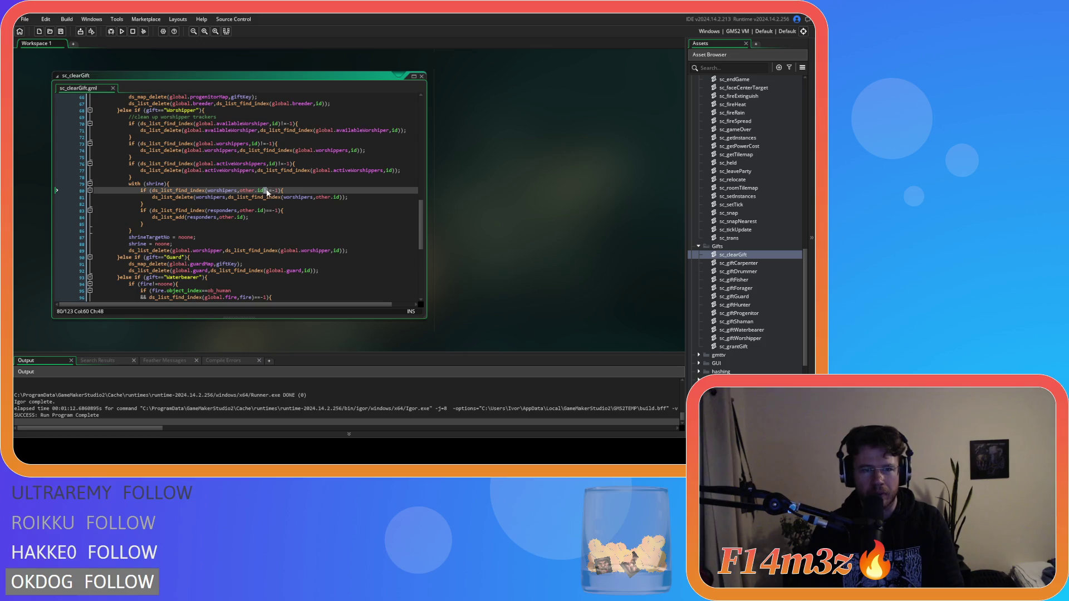
pyautogui.click(257, 210)
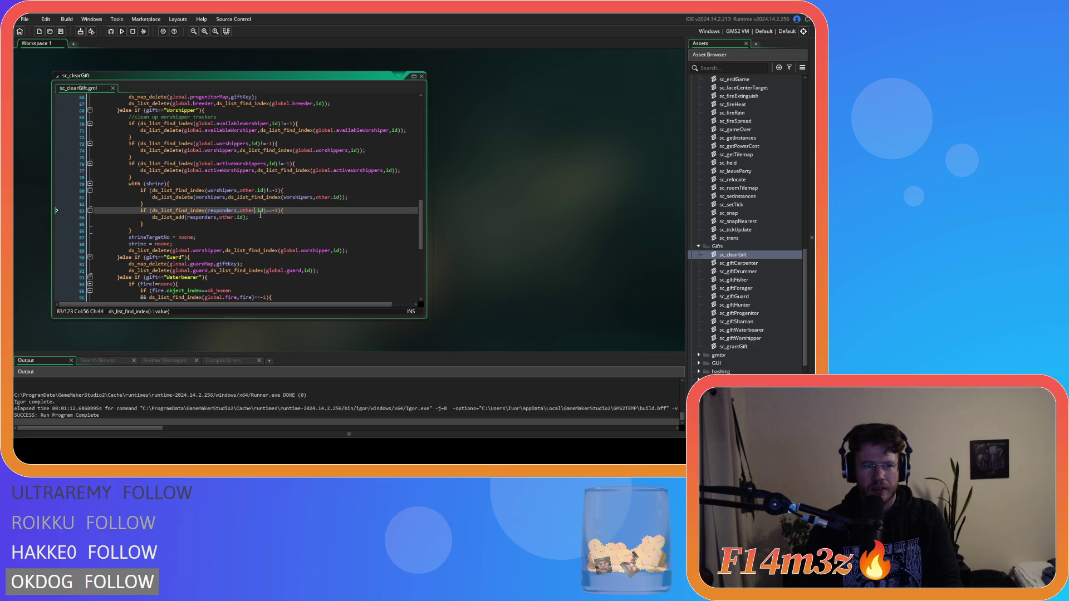
pyautogui.click(266, 219)
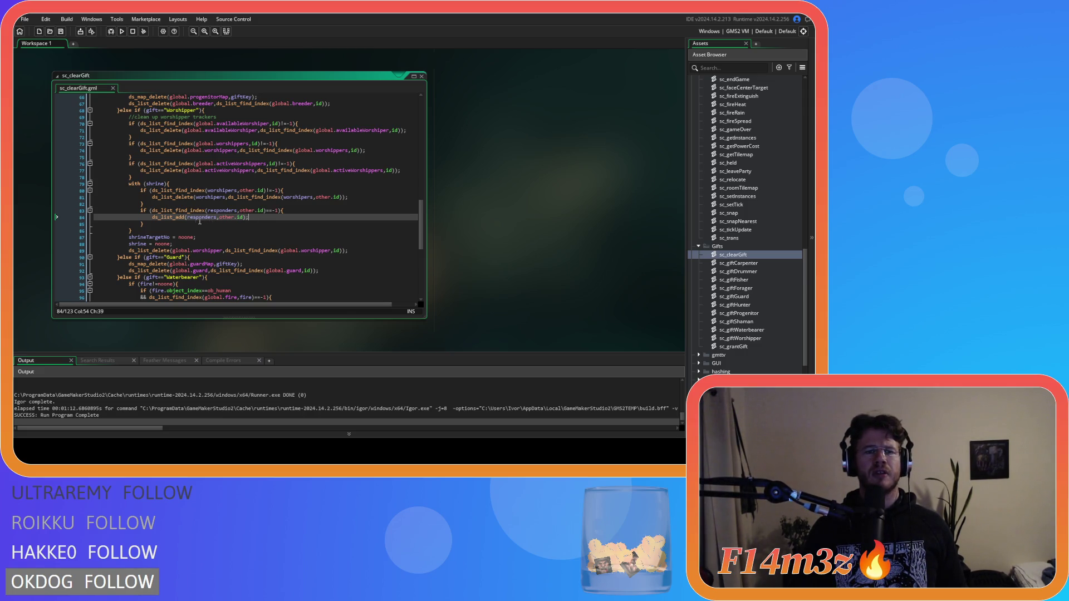
pyautogui.moveTo(152, 217); pyautogui.dragTo(253, 218)
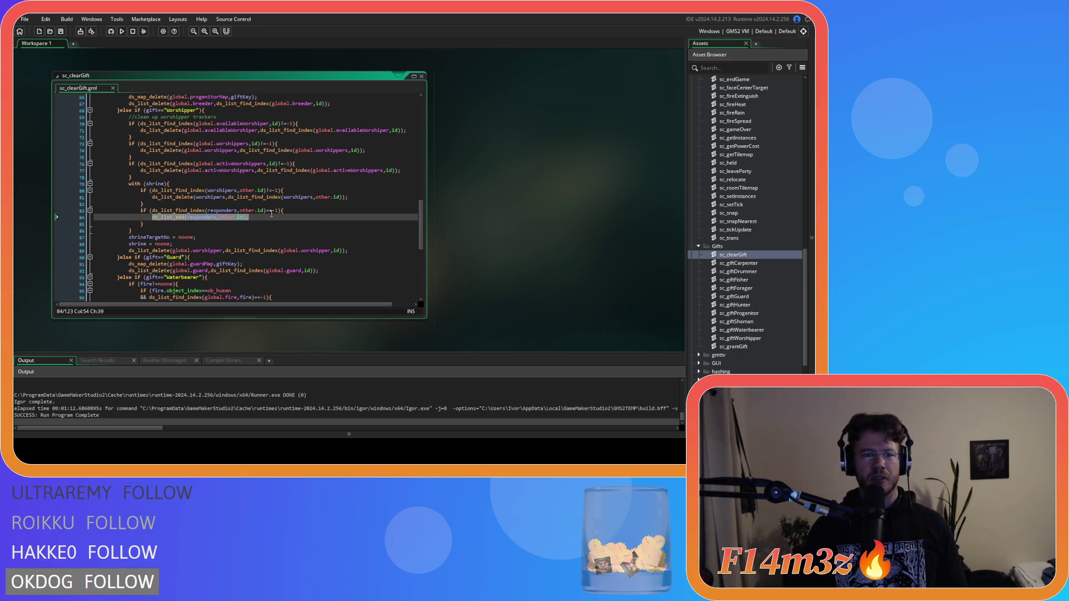
# Change the line 83 responders check from ==-1 to !=-1.
pyautogui.keyDown('shift'); pyautogui.click(269, 211); pyautogui.keyUp('shift')
pyautogui.click(269, 212)
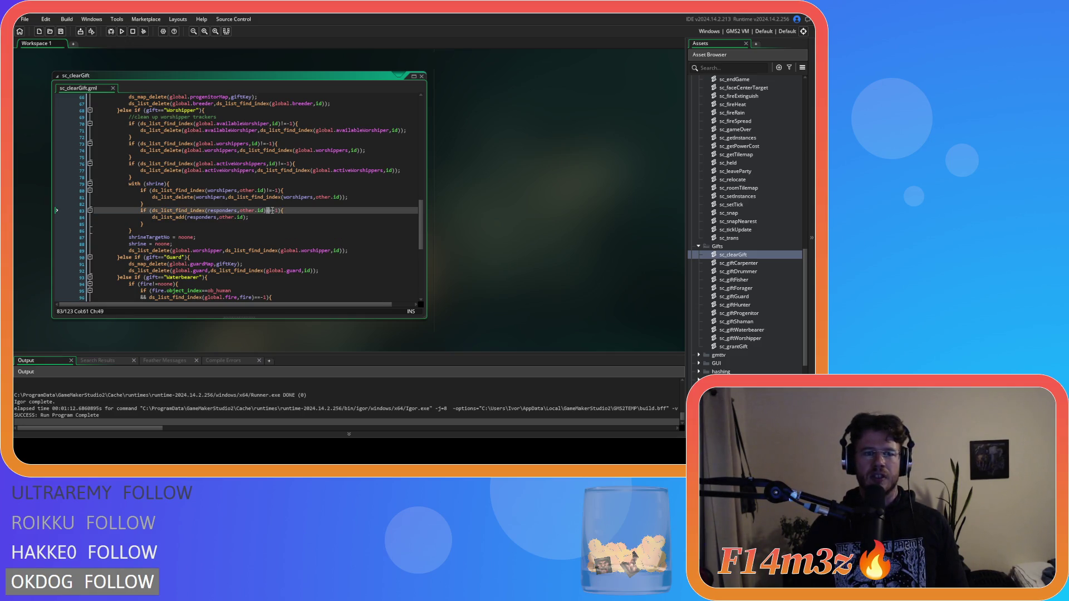
pyautogui.write('!')
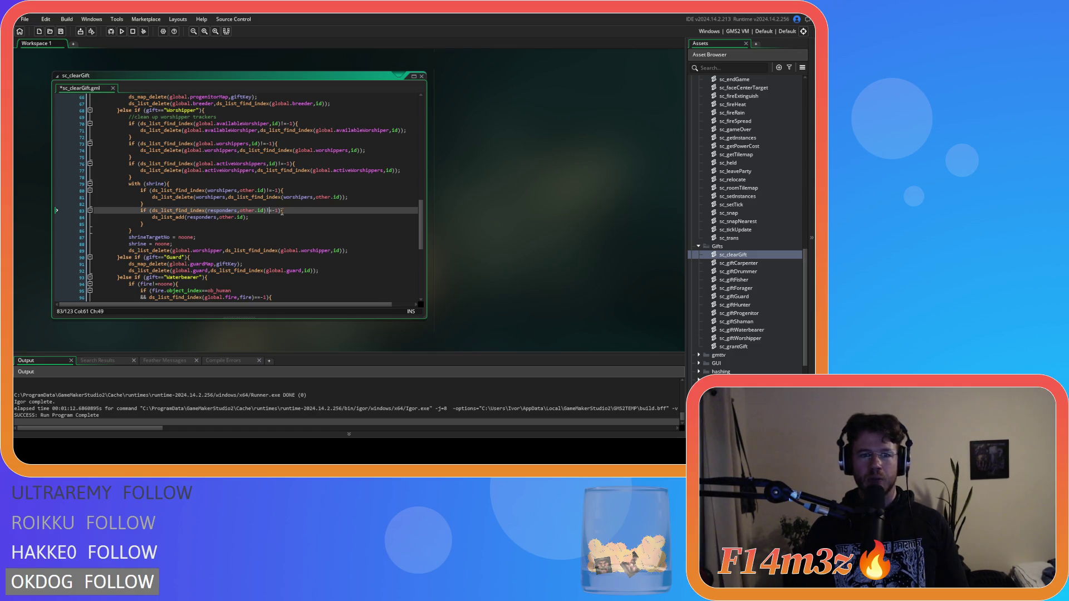
# Replace the line 84 ds_list_add call with a copy of line 81's ds_list_delete call.
pyautogui.click(276, 224)
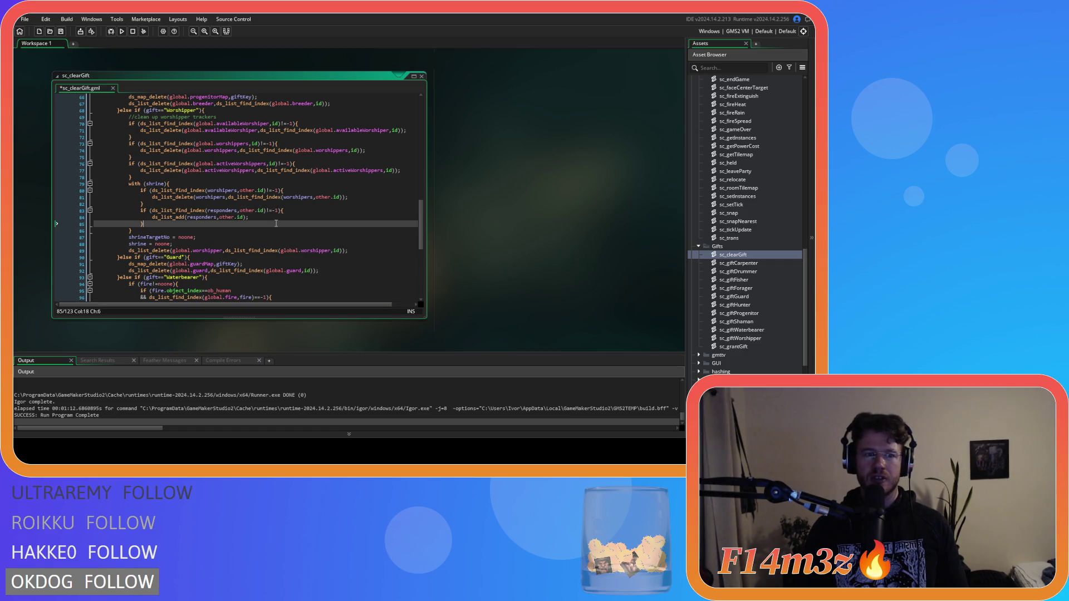
pyautogui.moveTo(348, 197); pyautogui.dragTo(152, 197)
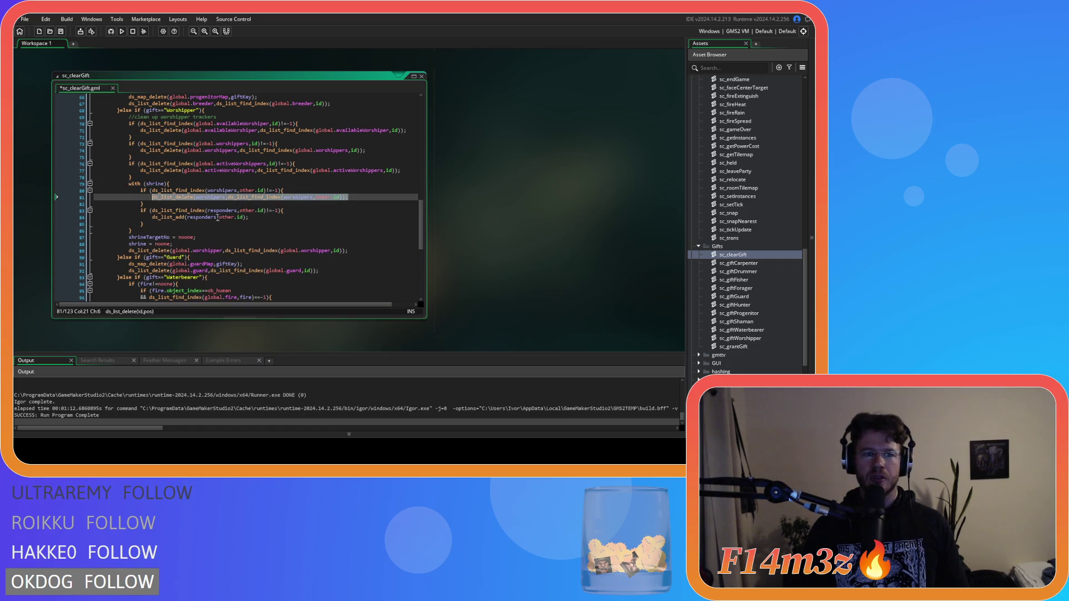
pyautogui.hotkey('ctrl', 'c')
pyautogui.moveTo(256, 218); pyautogui.dragTo(152, 217)
pyautogui.hotkey('ctrl', 'v')
# Rename both worshipers arguments on line 84 to responders and save sc_clearGift.
pyautogui.doubleClick(215, 217)
pyautogui.write('responders')
pyautogui.doubleClick(298, 217)
pyautogui.write('responders')
pyautogui.click(361, 216)
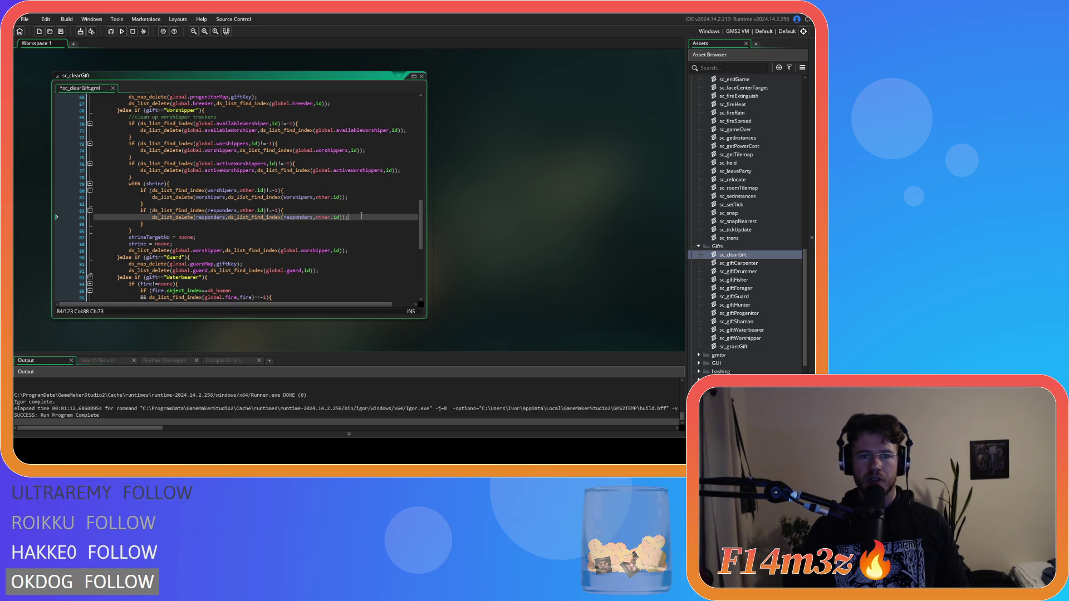
pyautogui.hotkey('ctrl', 's')
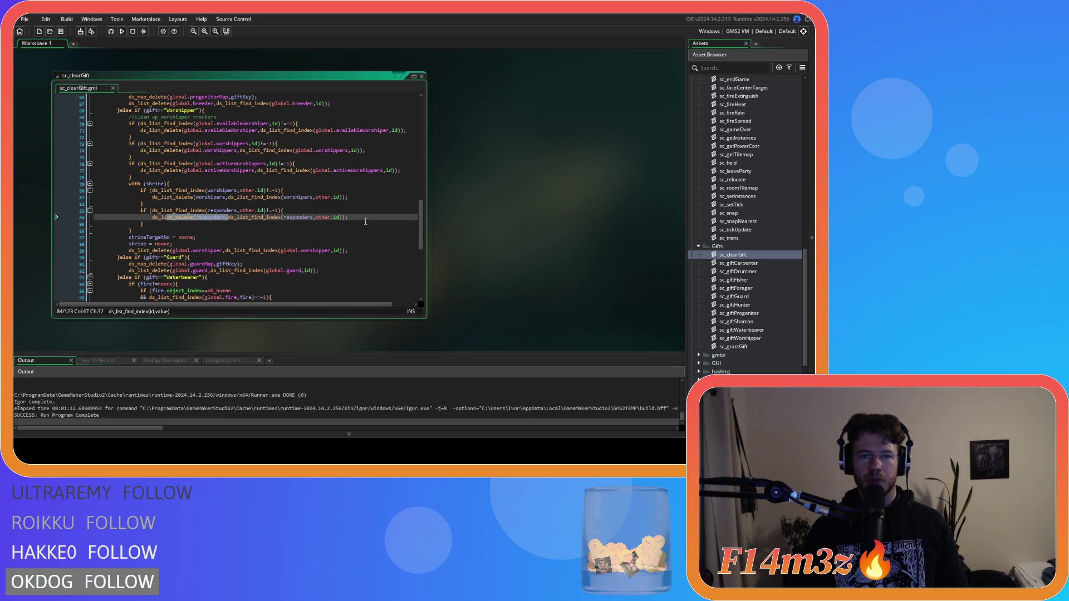
pyautogui.moveTo(218, 218); pyautogui.dragTo(234, 217)
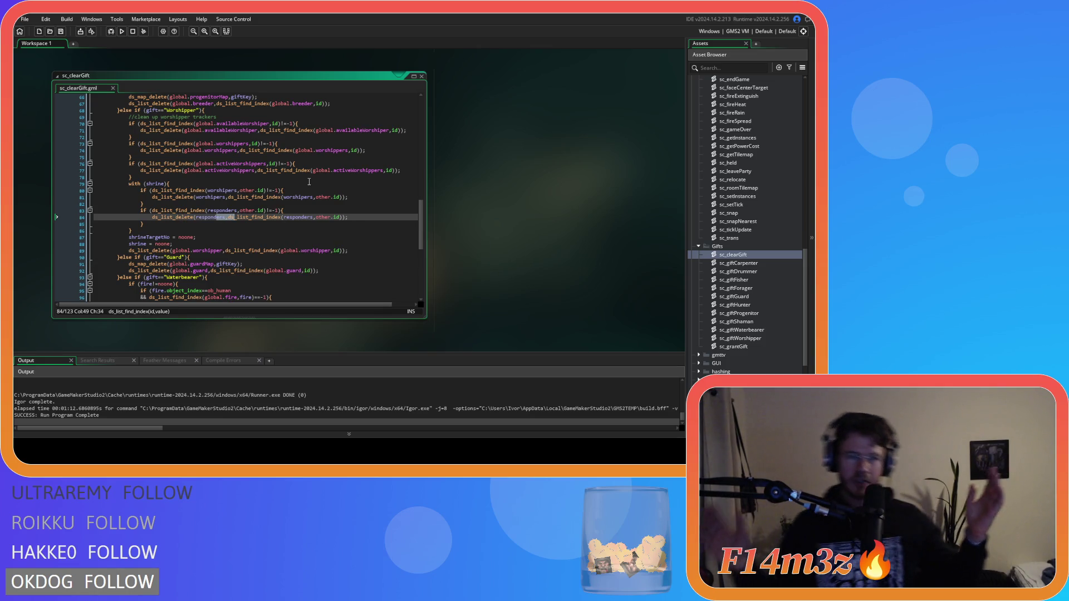
pyautogui.press('Up')
pyautogui.press('Up')
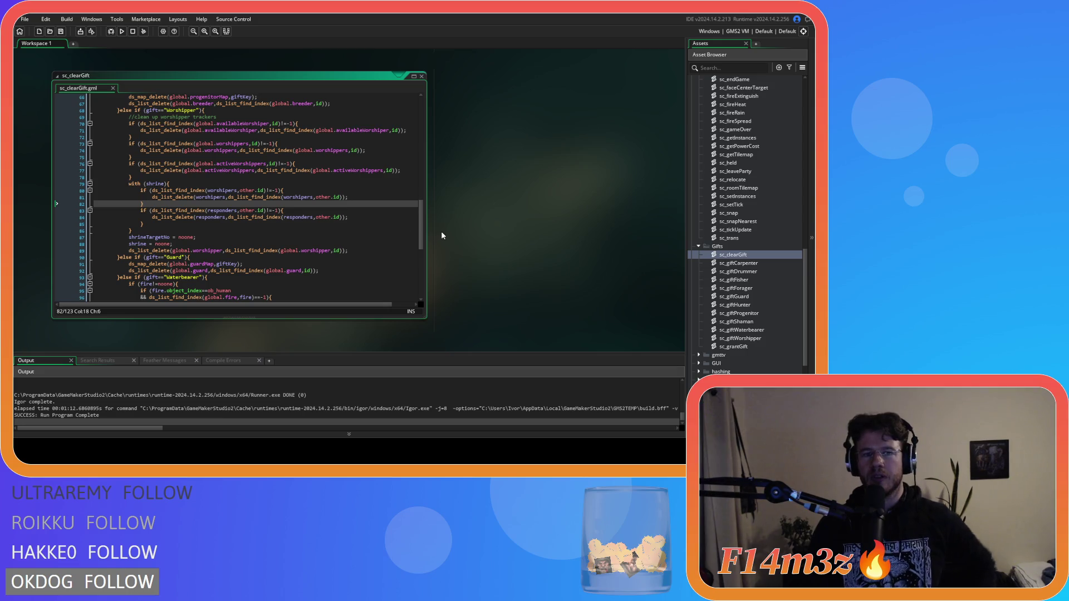
# Close all editor windows and collapse the Gifts, Scripts, Game, Objects and Fonts folders.
pyautogui.rightClick(499, 204)
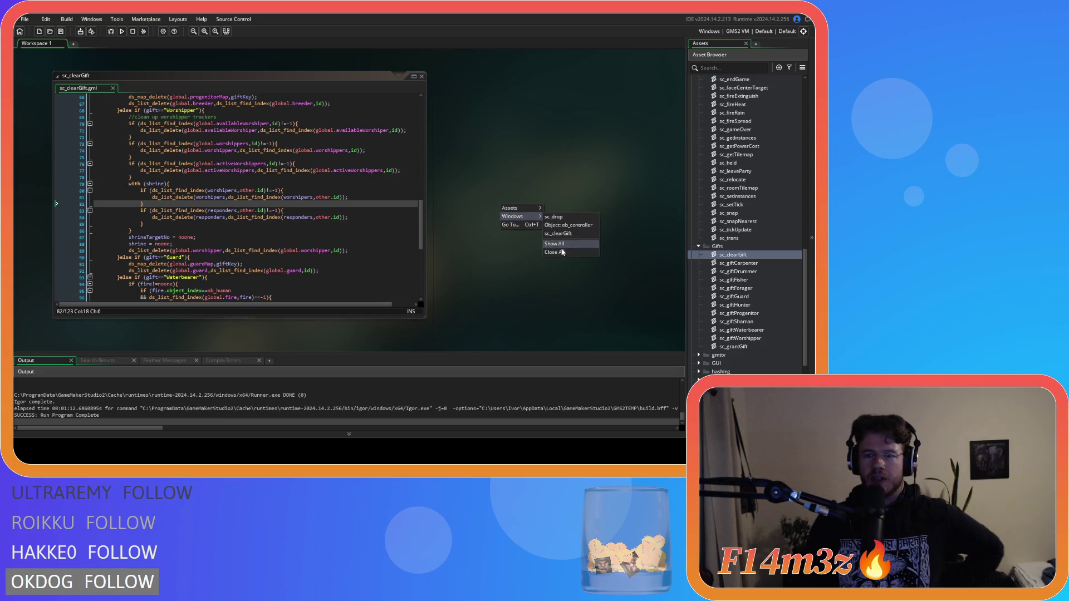
pyautogui.click(574, 245)
pyautogui.click(699, 246)
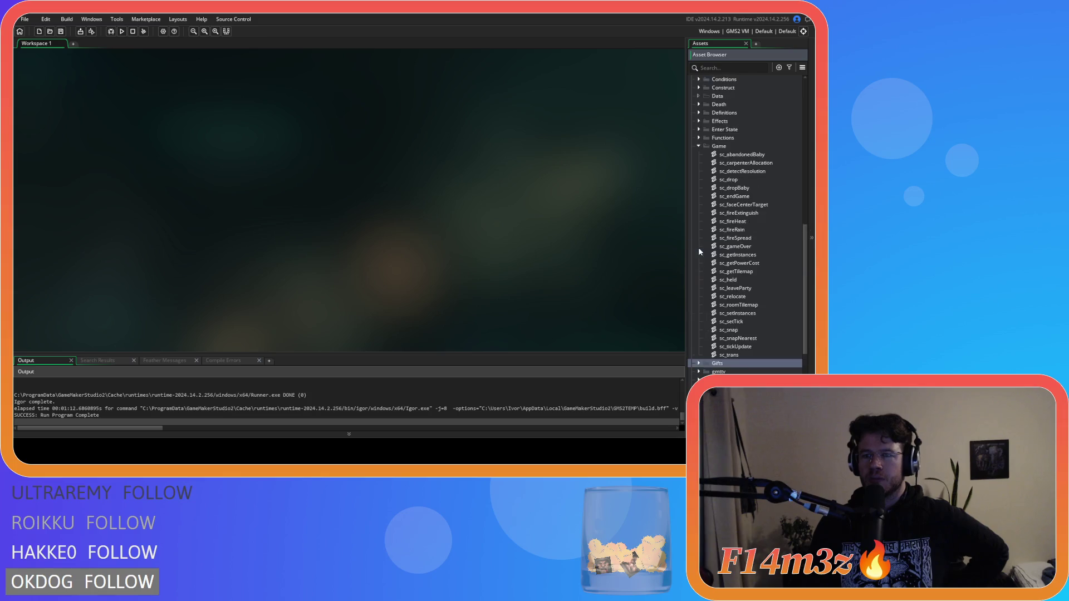
pyautogui.scroll(5, 700, 247)
pyautogui.click(691, 154)
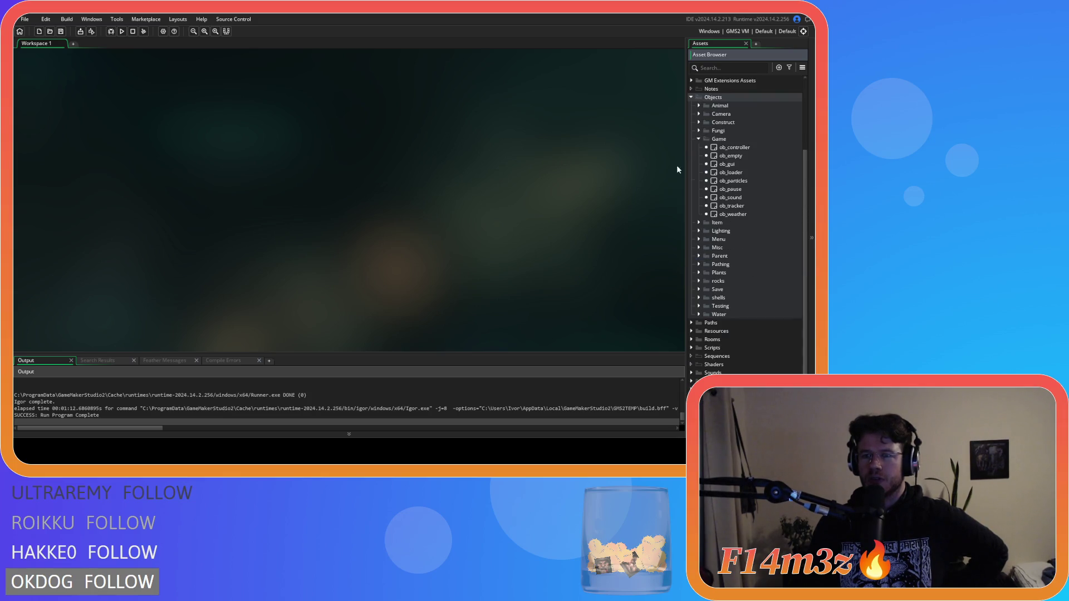
pyautogui.click(698, 139)
pyautogui.scroll(4, 696, 139)
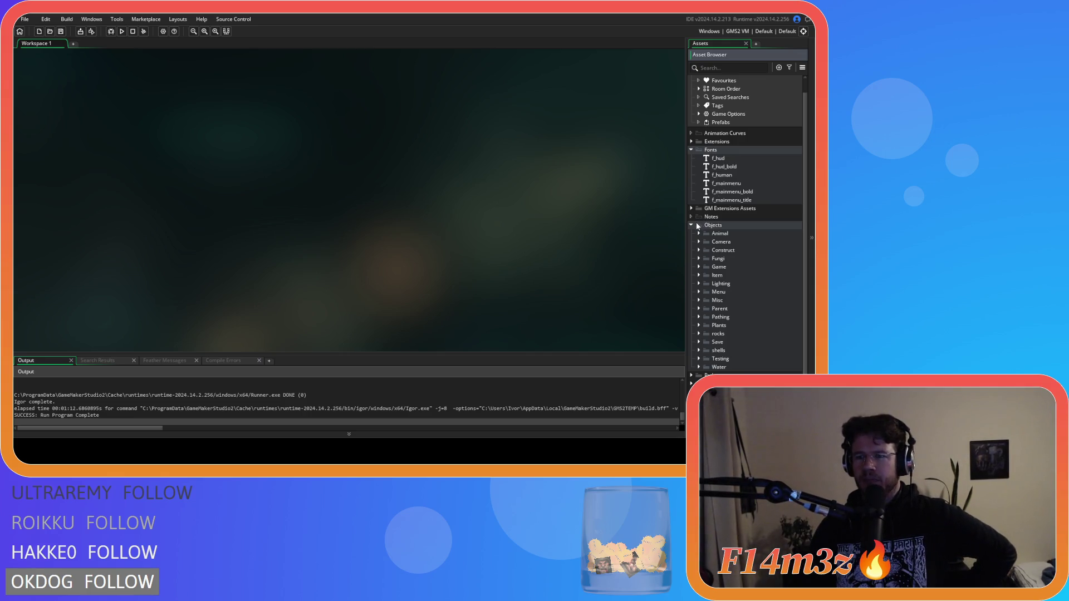
pyautogui.click(696, 224)
pyautogui.click(691, 166)
pyautogui.write('currentWorshiper.shrineTargetNo = targetNo;')
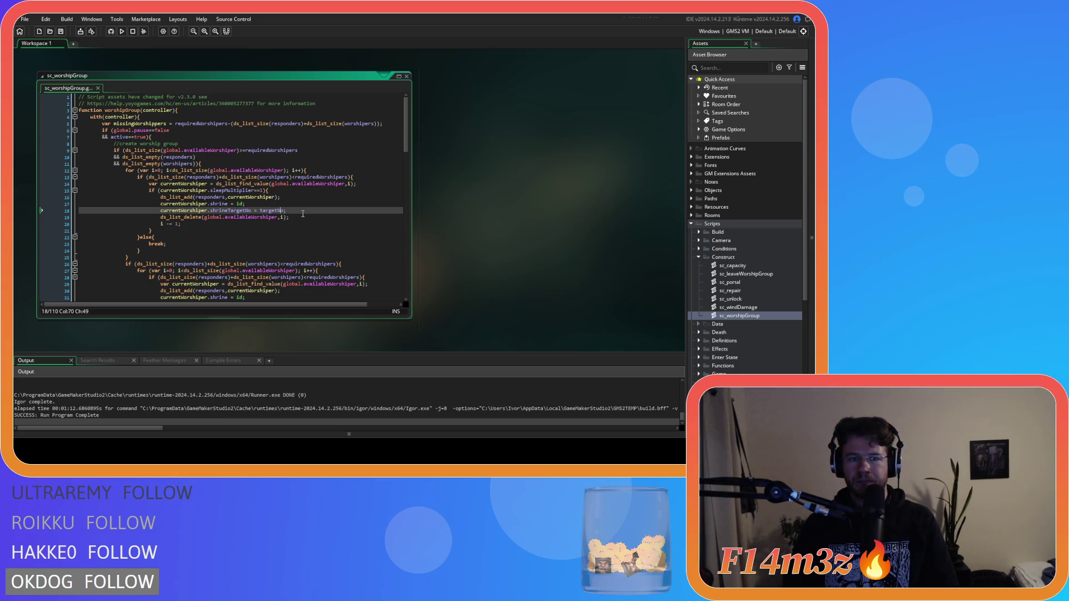
pyautogui.click(330, 223)
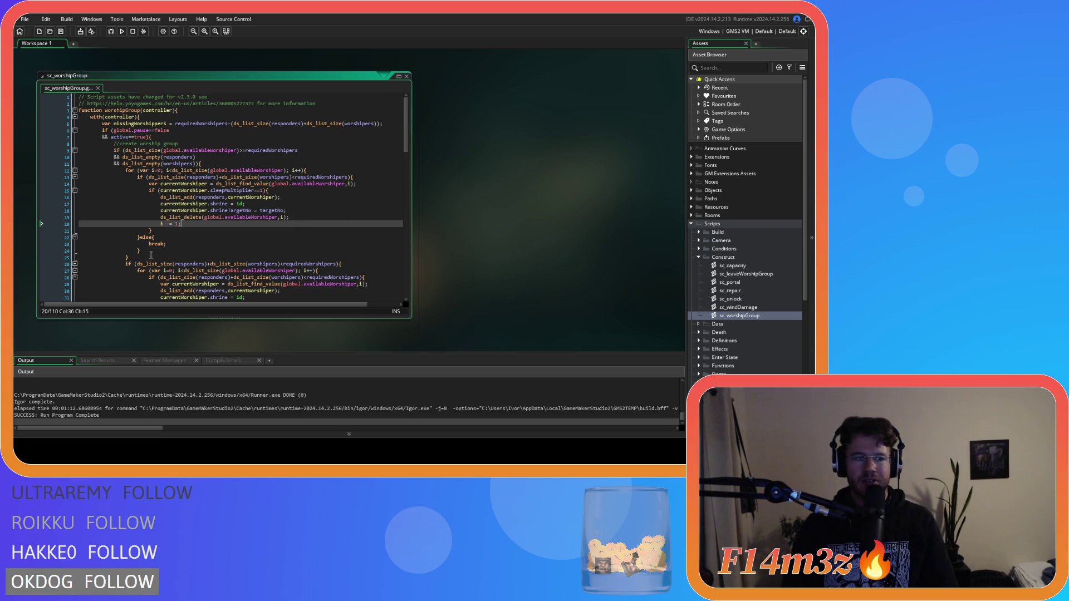